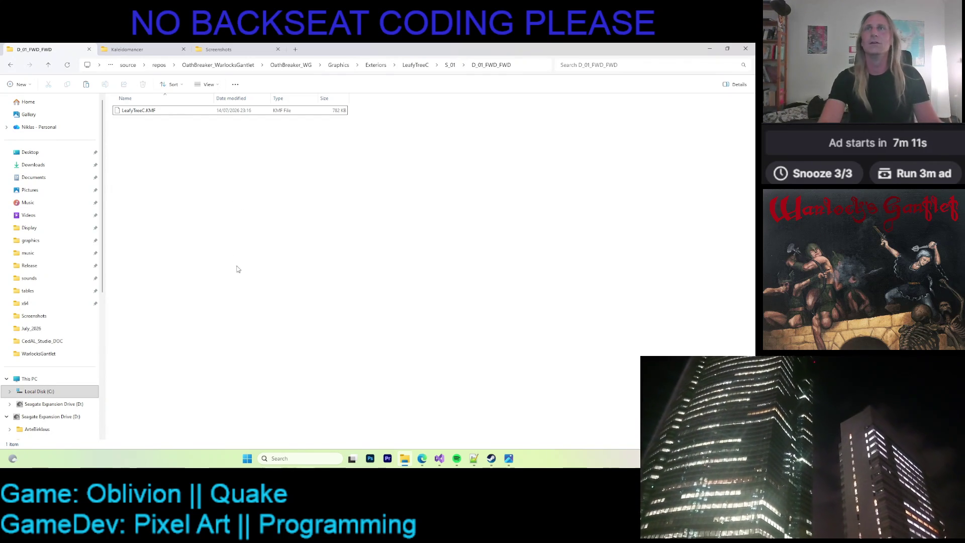
Copy LeafyTreeC.KMF into Kaleidomancer\projects\LeafyTreeC, replacing the older copy
{"action": "left_click", "coordinate": [155, 111]}
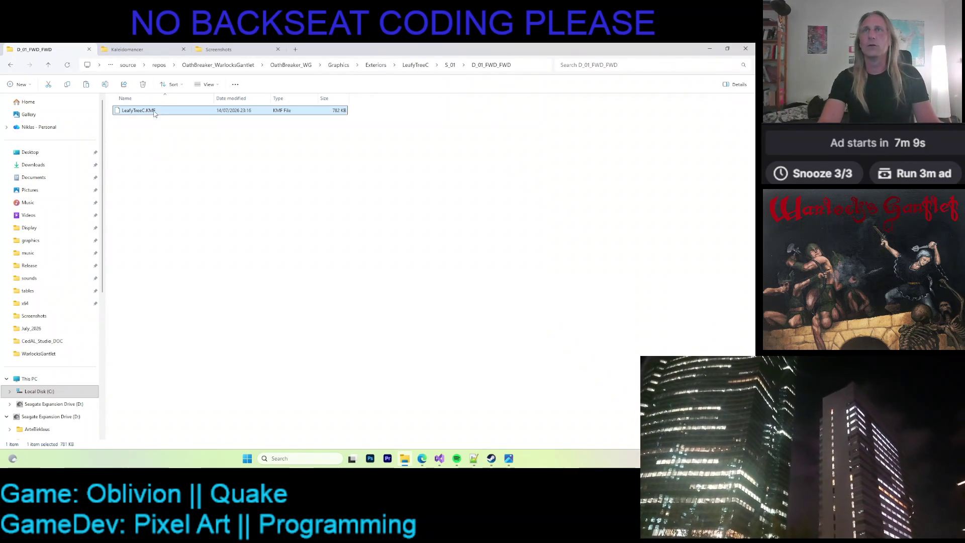
{"action": "key", "text": "ctrl+Tab"}
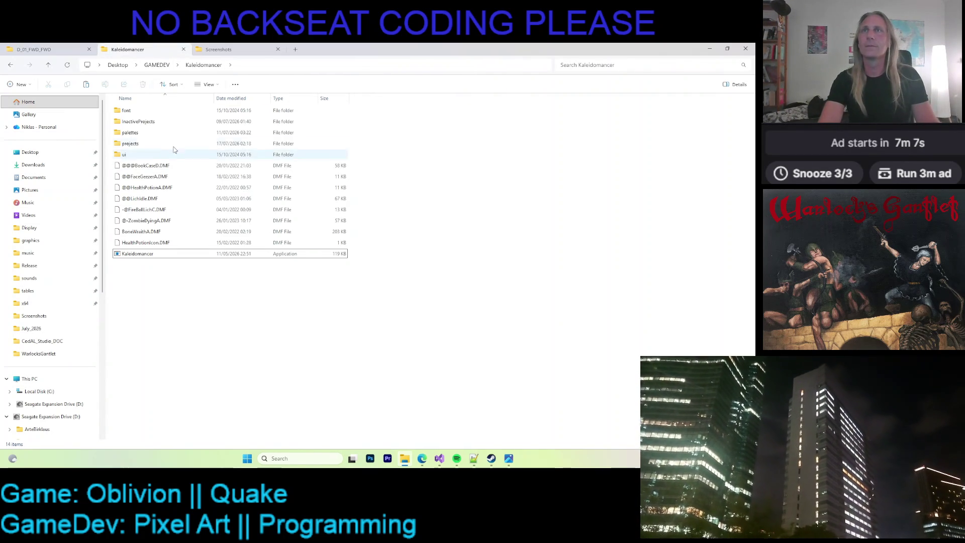
{"action": "double_click", "coordinate": [151, 143]}
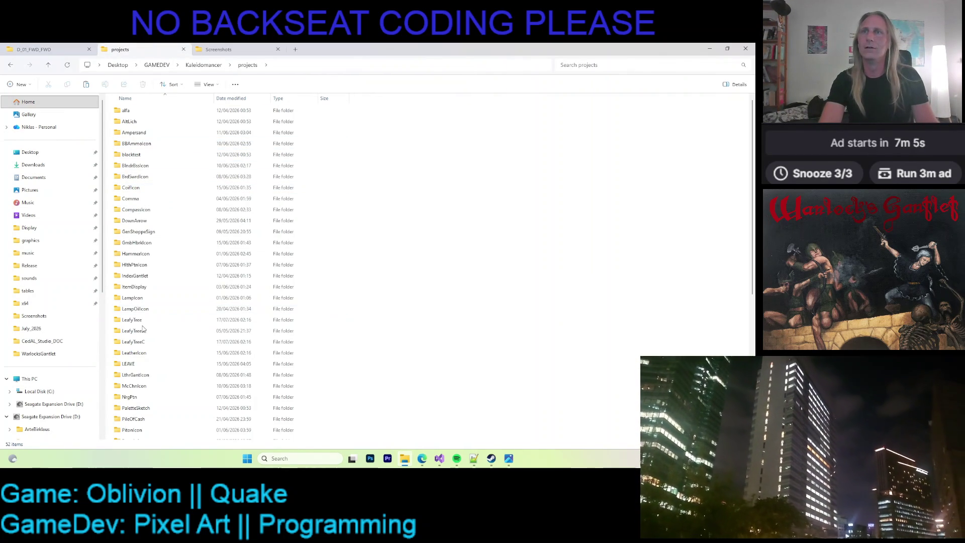
{"action": "double_click", "coordinate": [146, 342]}
{"action": "left_click", "coordinate": [152, 123]}
{"action": "left_click", "coordinate": [170, 196]}
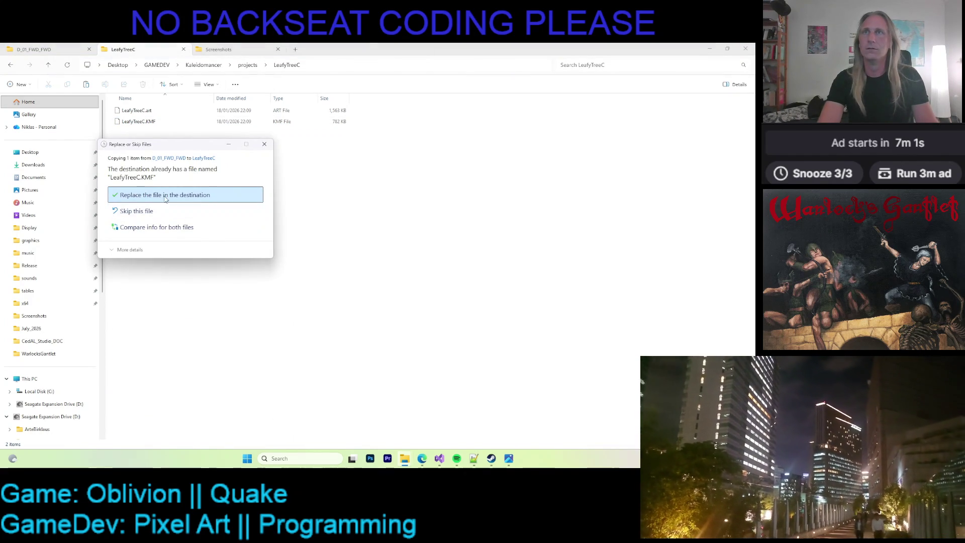
{"action": "left_click", "coordinate": [186, 193]}
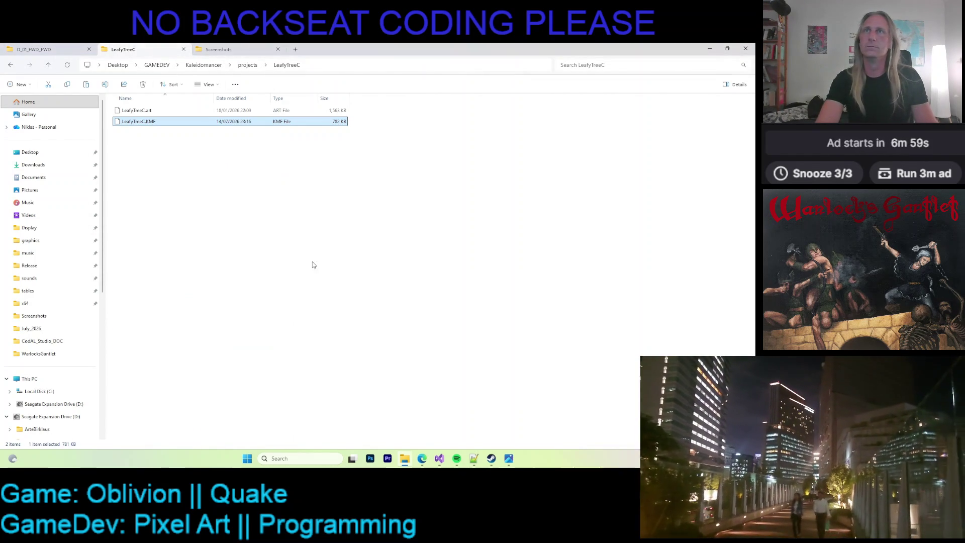
{"action": "left_click", "coordinate": [245, 206]}
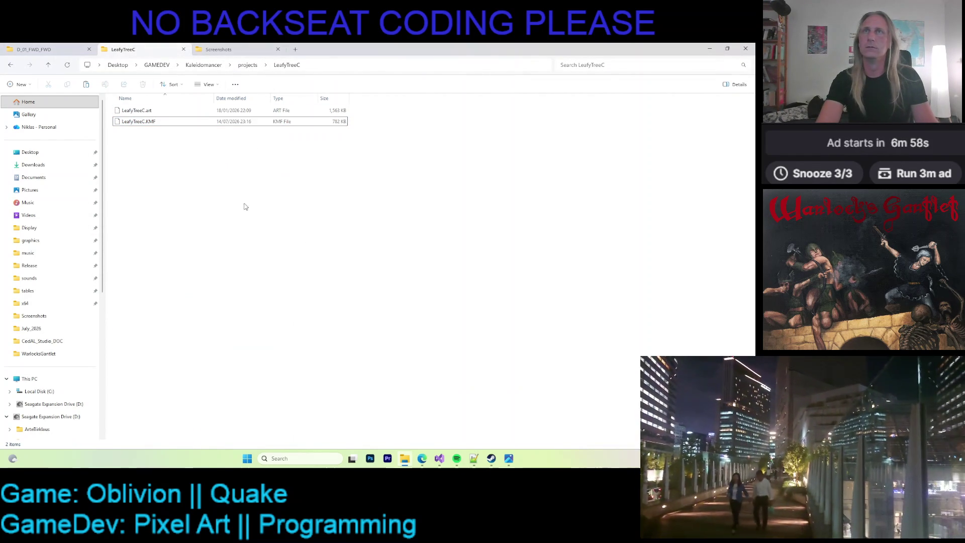
Go back up to the Kaleidomancer folder and launch Kaleidomancer
{"action": "left_click", "coordinate": [243, 72]}
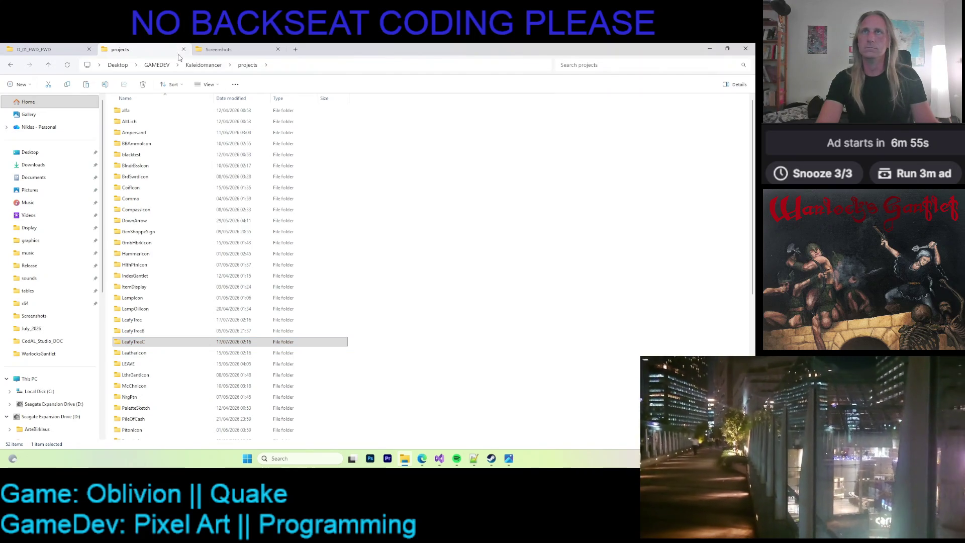
{"action": "left_click", "coordinate": [192, 66]}
{"action": "double_click", "coordinate": [135, 254]}
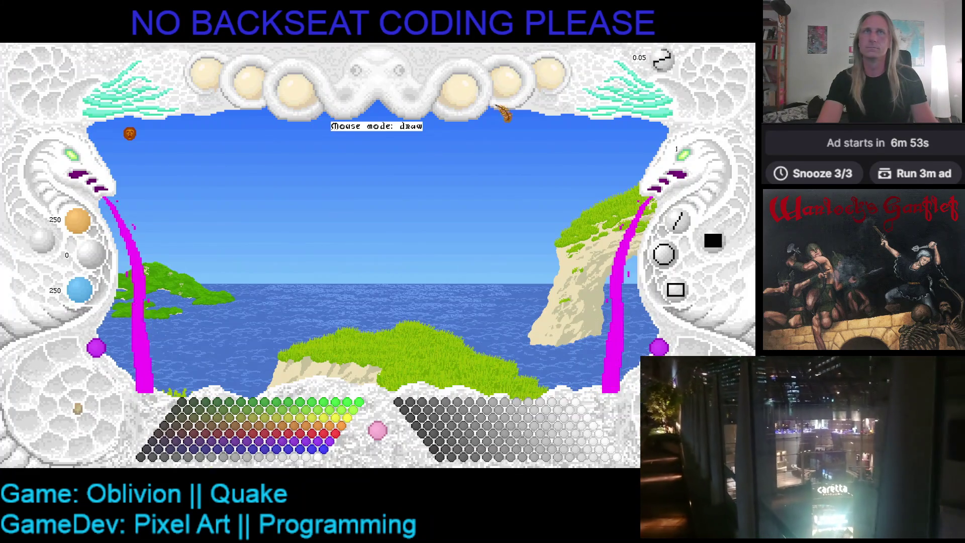
Load the LeafyTreeC project, drag the tree toward the canvas centre, then quit Kaleidomancer
{"action": "left_click", "coordinate": [546, 171]}
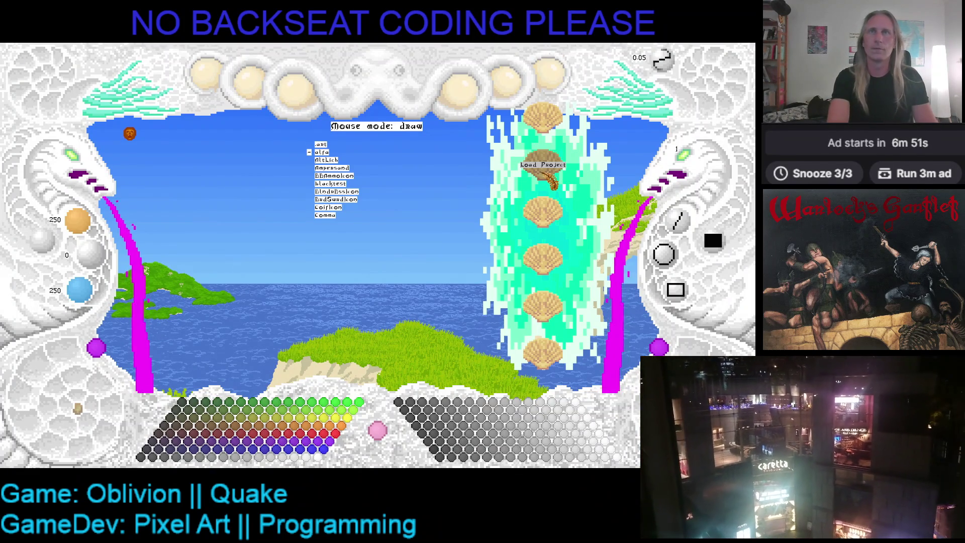
{"action": "scroll", "coordinate": [548, 173], "scroll_direction": "down", "scroll_amount": 10}
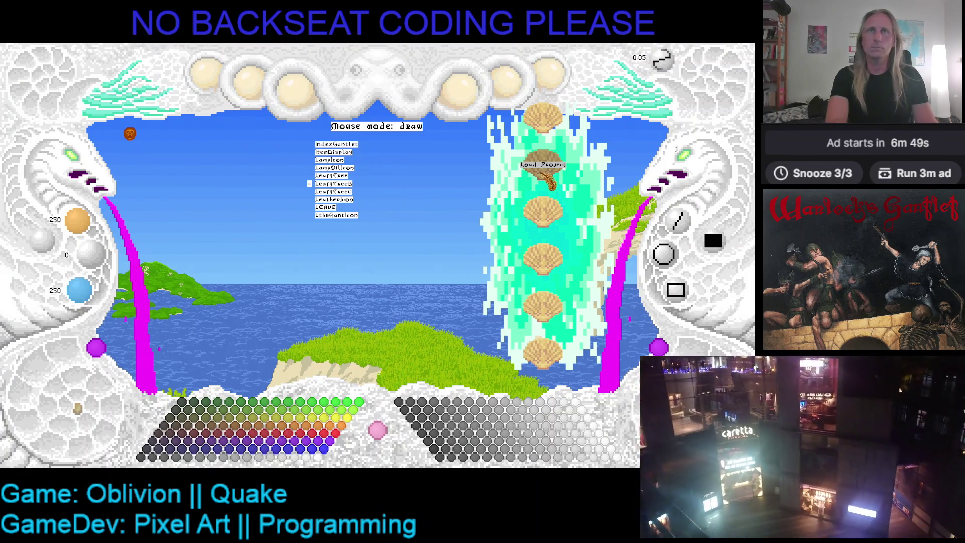
{"action": "left_click", "coordinate": [546, 173]}
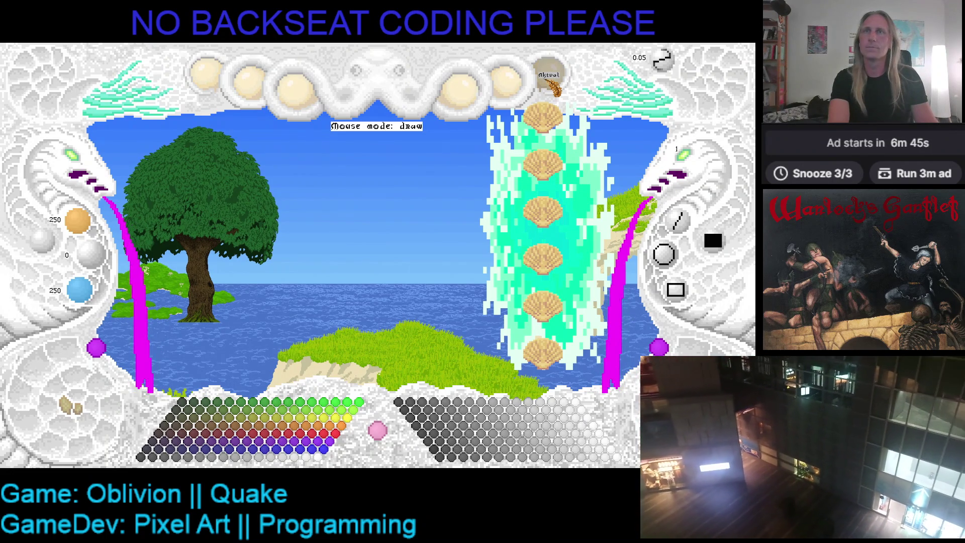
{"action": "left_click", "coordinate": [547, 78]}
{"action": "left_click_drag", "start_coordinate": [320, 220], "coordinate": [404, 229]}
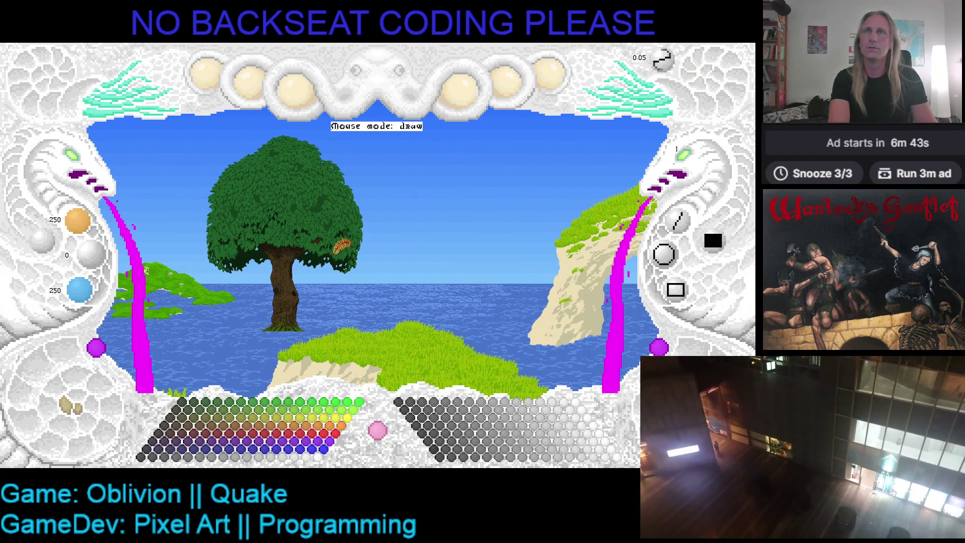
{"action": "left_click", "coordinate": [304, 91]}
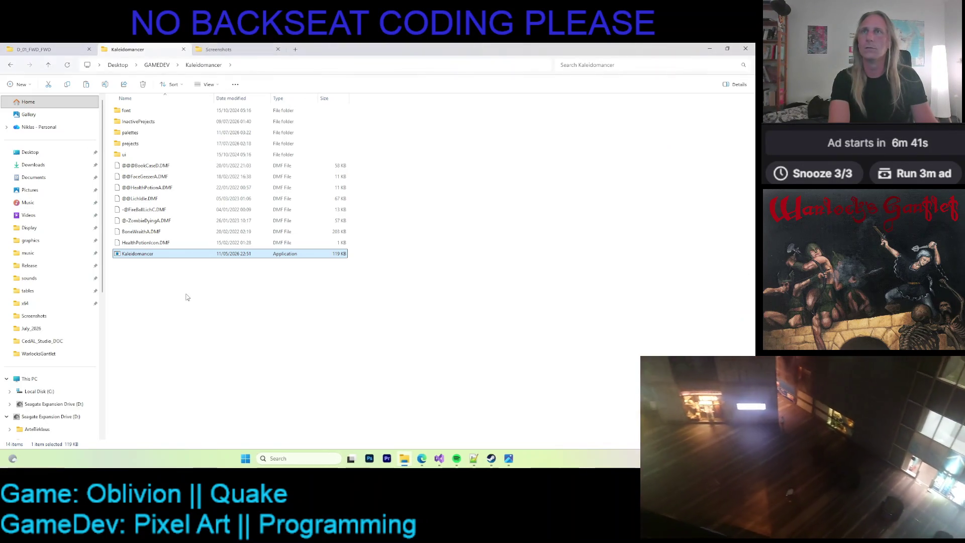
Return to the export folder and select the exported LeafyTreeC.KMF
{"action": "key", "text": "ctrl+shift+Tab"}
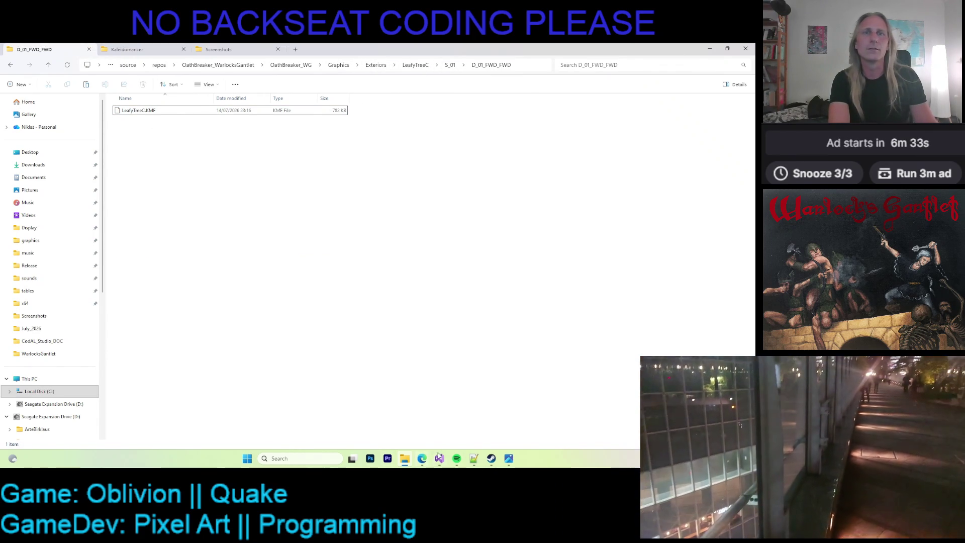
{"action": "mouse_move", "coordinate": [443, 454]}
{"action": "left_click", "coordinate": [150, 112]}
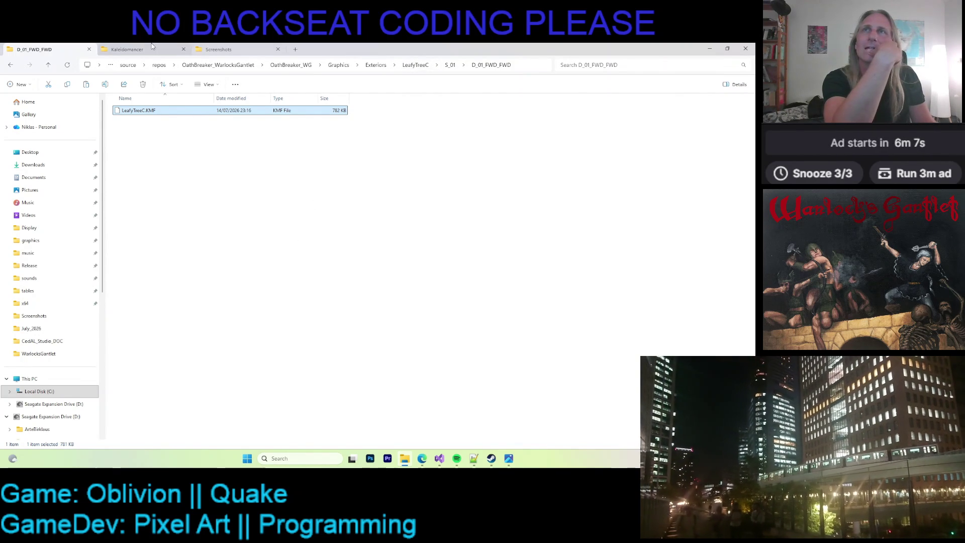
Open Kaleidomancer\projects\LeafyTreeC and inspect its LeafyTreeC.KMF copy
{"action": "left_click", "coordinate": [128, 49]}
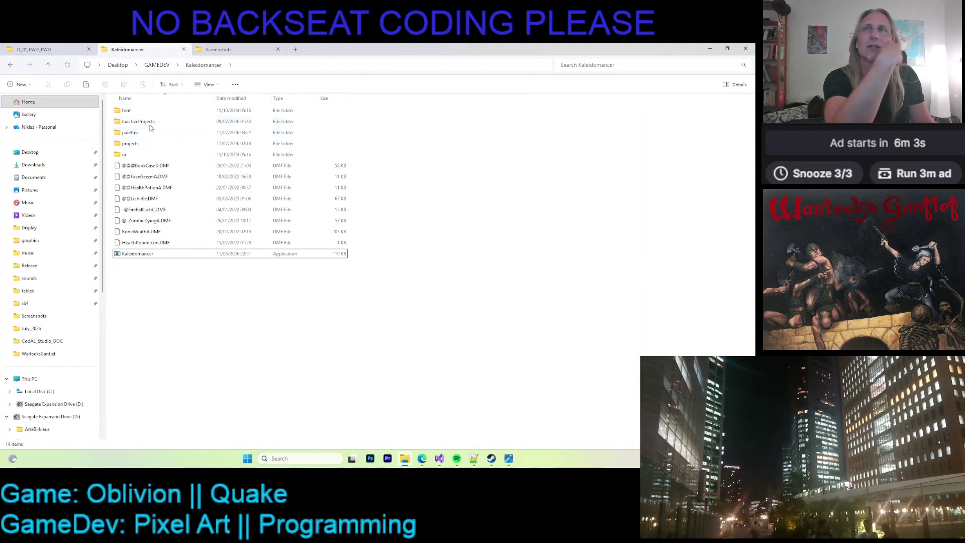
{"action": "double_click", "coordinate": [132, 143]}
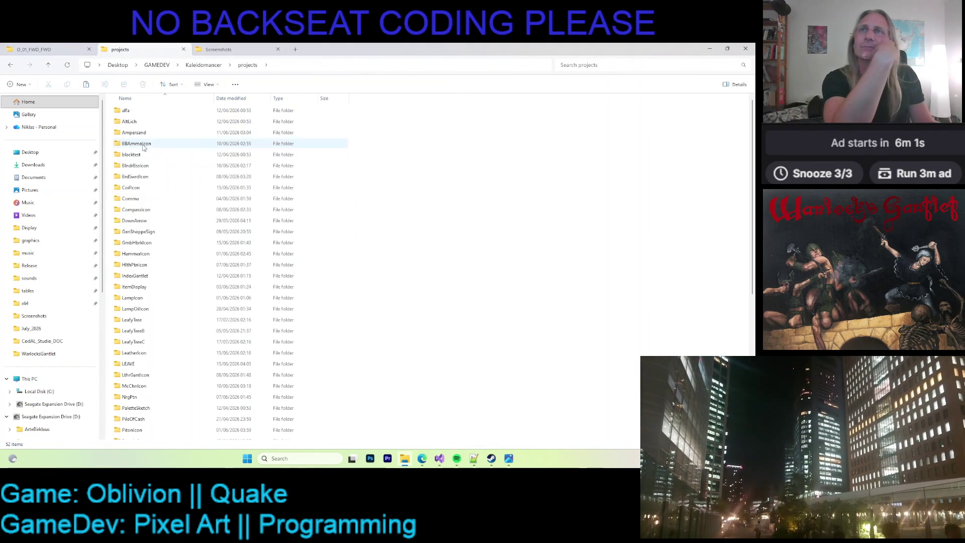
{"action": "scroll", "coordinate": [161, 272], "scroll_direction": "down", "scroll_amount": 6}
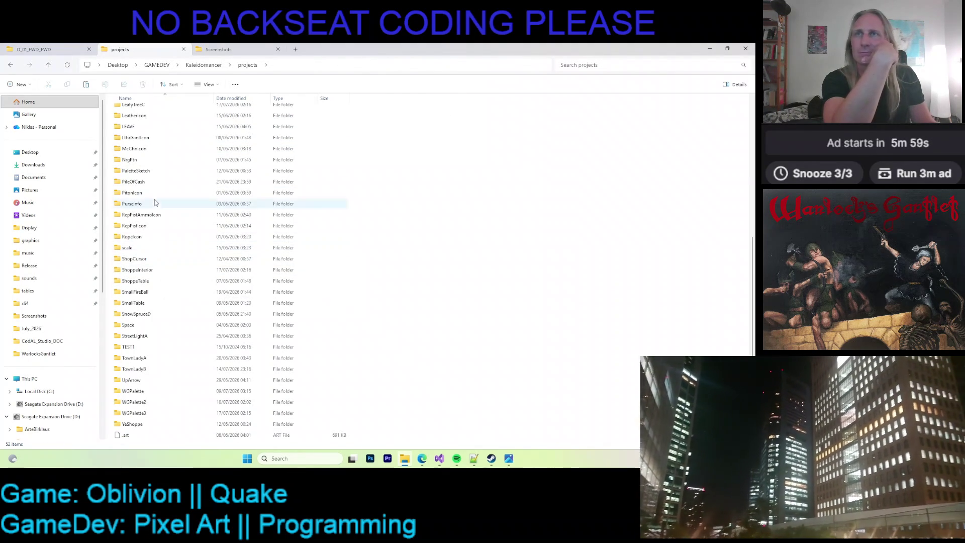
{"action": "scroll", "coordinate": [156, 241], "scroll_direction": "up", "scroll_amount": 3}
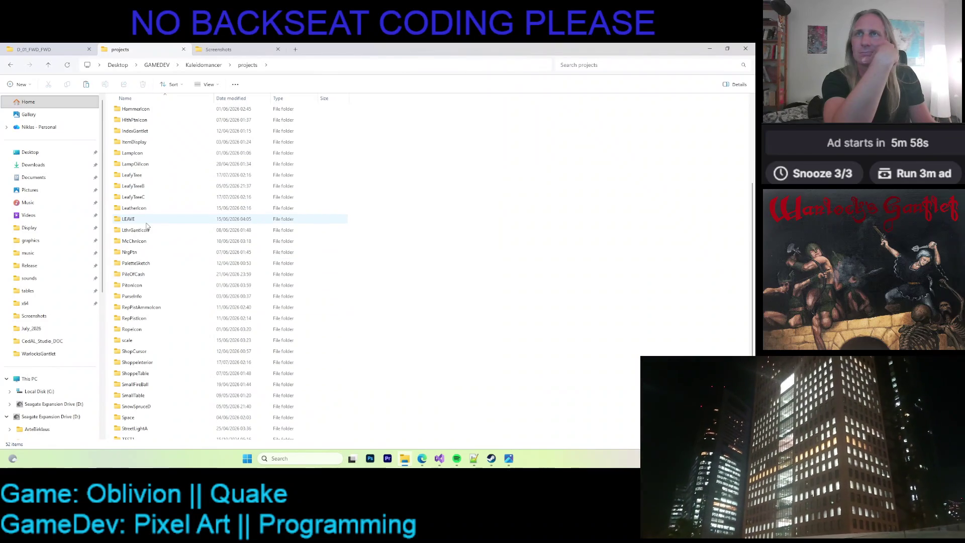
{"action": "double_click", "coordinate": [161, 197]}
{"action": "left_click", "coordinate": [151, 121]}
{"action": "left_click", "coordinate": [159, 163]}
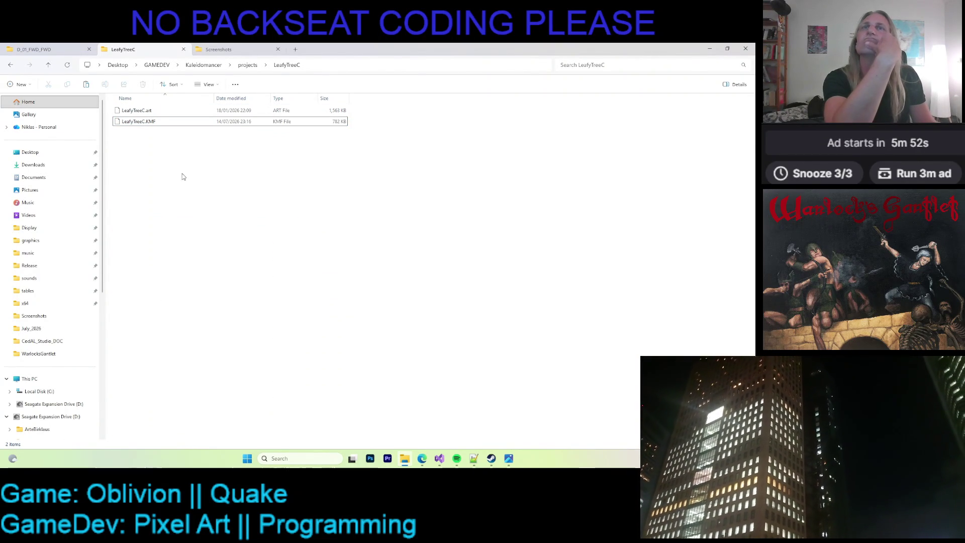
{"action": "left_click", "coordinate": [161, 122]}
{"action": "left_click", "coordinate": [213, 213]}
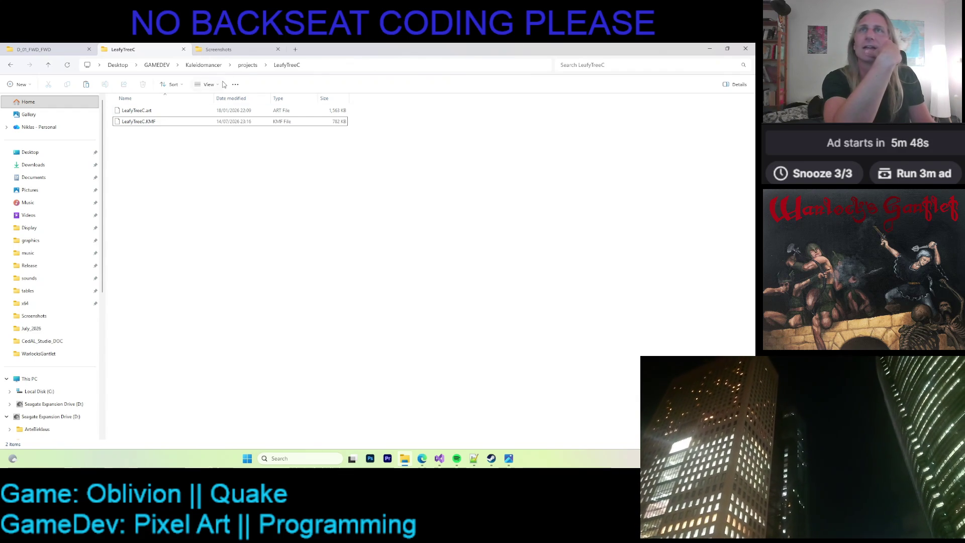
Go back up to the Kaleidomancer folder and relaunch Kaleidomancer
{"action": "left_click", "coordinate": [204, 65]}
{"action": "left_click", "coordinate": [149, 255]}
{"action": "double_click", "coordinate": [148, 255]}
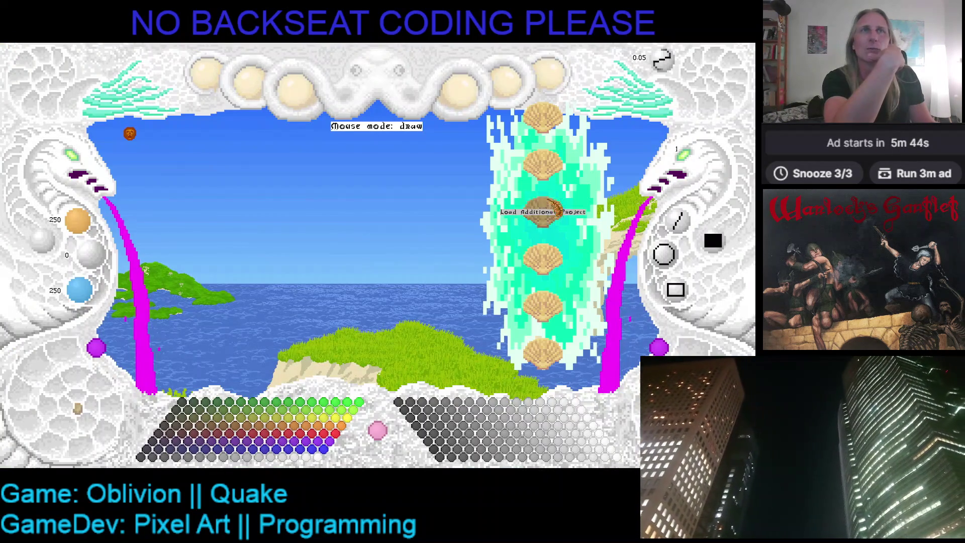
Load LeafyTreeC as an additional project, centre the tree, and load the WanGanPal palette
{"action": "scroll", "coordinate": [499, 181], "scroll_direction": "down", "scroll_amount": 14}
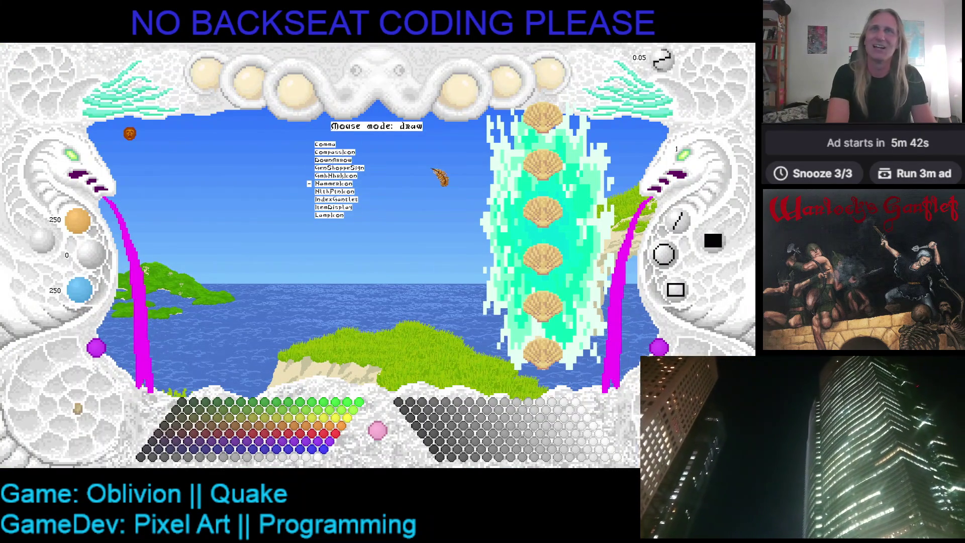
{"action": "scroll", "coordinate": [413, 180], "scroll_direction": "down", "scroll_amount": 3}
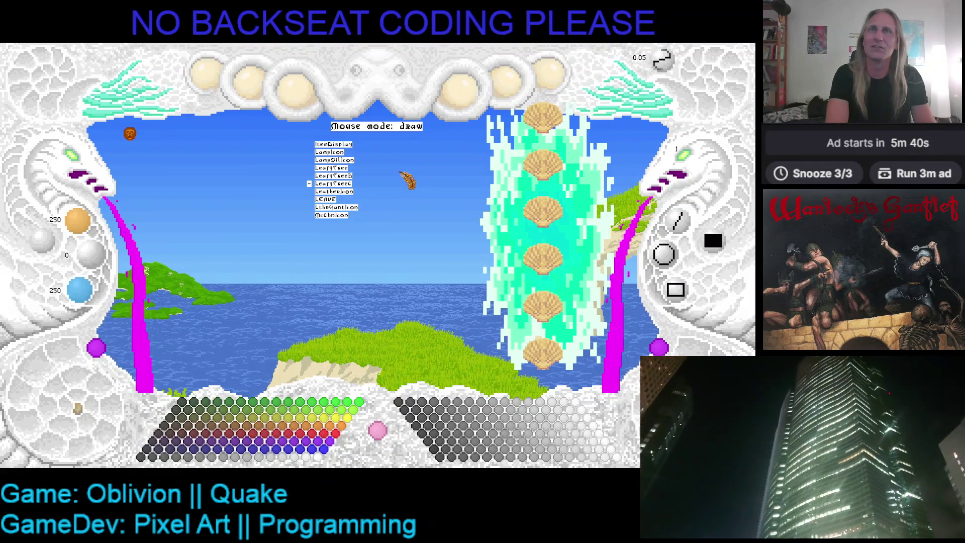
{"action": "key", "text": "Return"}
{"action": "left_click", "coordinate": [551, 78]}
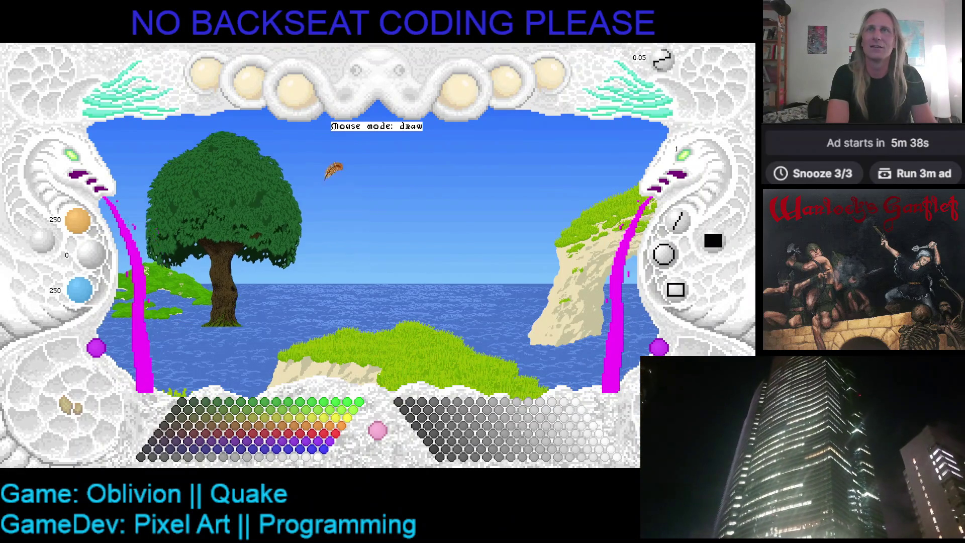
{"action": "left_click", "coordinate": [209, 75]}
{"action": "left_click", "coordinate": [211, 179]}
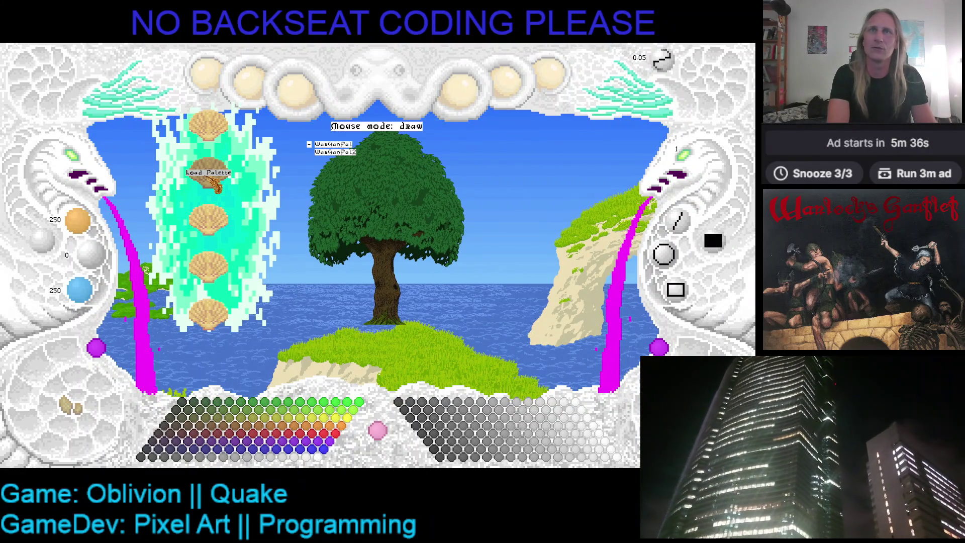
{"action": "key", "text": "Return"}
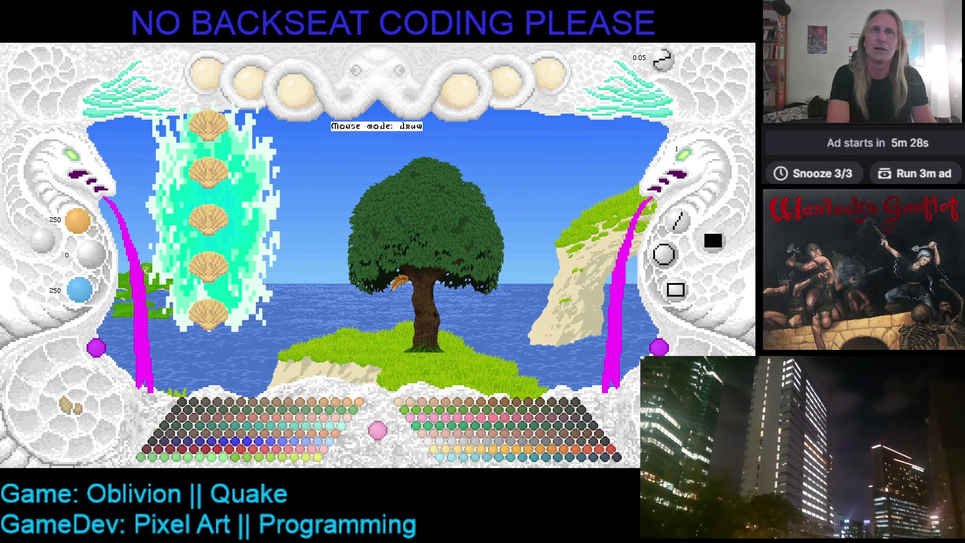
{"action": "left_click", "coordinate": [85, 168]}
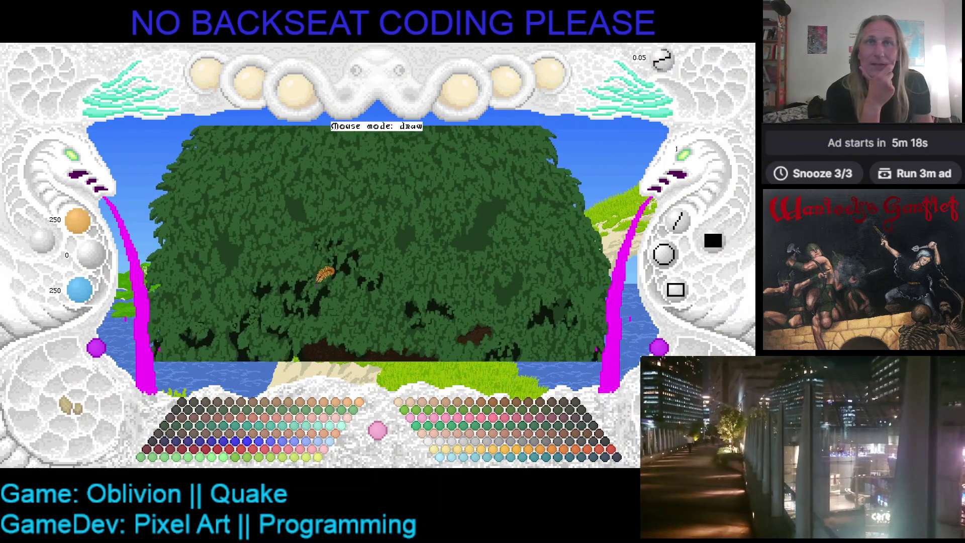
{"action": "mouse_move", "coordinate": [329, 271]}
{"action": "left_mouse_down"}
{"action": "mouse_move", "coordinate": [310, 231]}
{"action": "mouse_move", "coordinate": [340, 212]}
{"action": "left_mouse_up"}
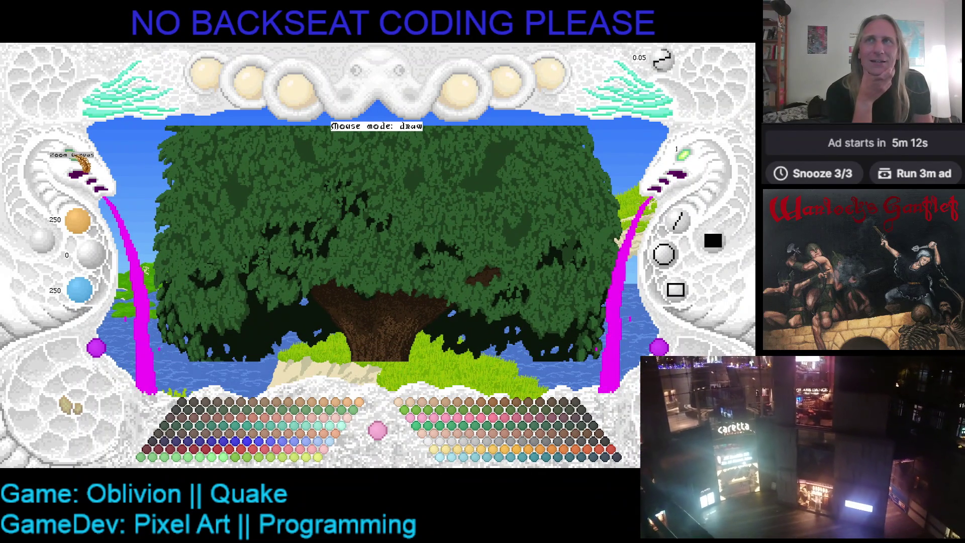
{"action": "scroll", "coordinate": [83, 164], "scroll_direction": "down", "scroll_amount": 1}
{"action": "scroll", "coordinate": [169, 195], "scroll_direction": "up", "scroll_amount": 2}
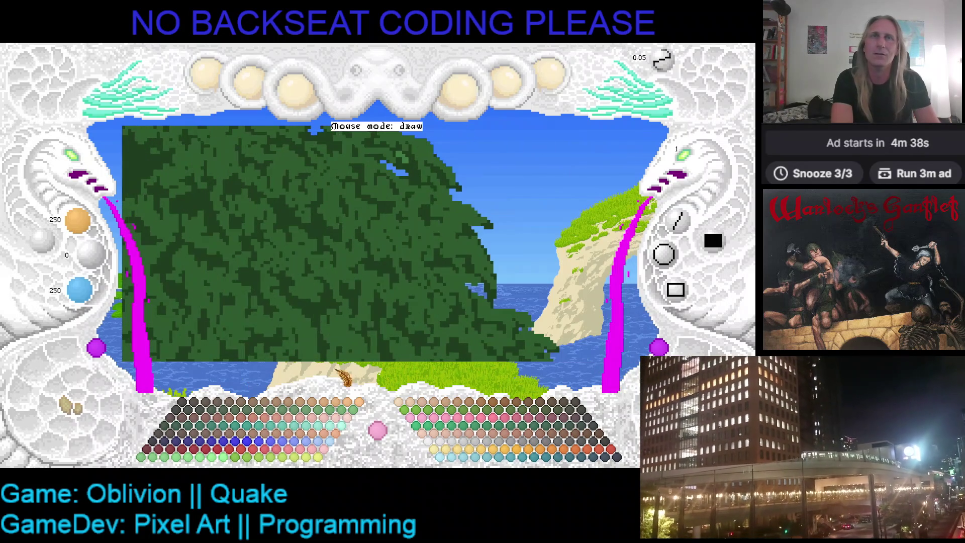
Draw and fill a dark-green loop near the canopy top, then save
{"action": "right_click", "coordinate": [428, 184]}
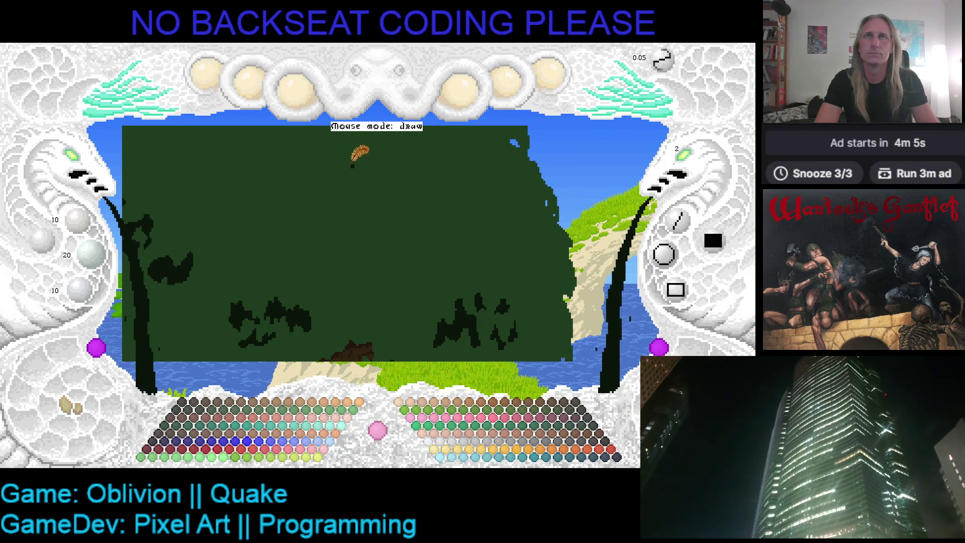
{"action": "mouse_move", "coordinate": [382, 135]}
{"action": "left_mouse_down"}
{"action": "mouse_move", "coordinate": [359, 154]}
{"action": "mouse_move", "coordinate": [370, 164]}
{"action": "mouse_move", "coordinate": [391, 138]}
{"action": "left_mouse_up"}
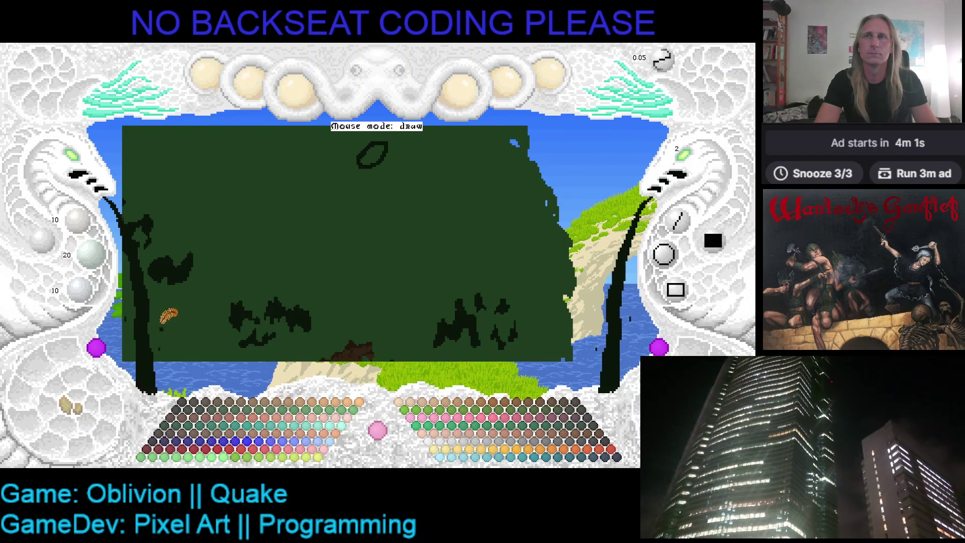
{"action": "left_click", "coordinate": [378, 142]}
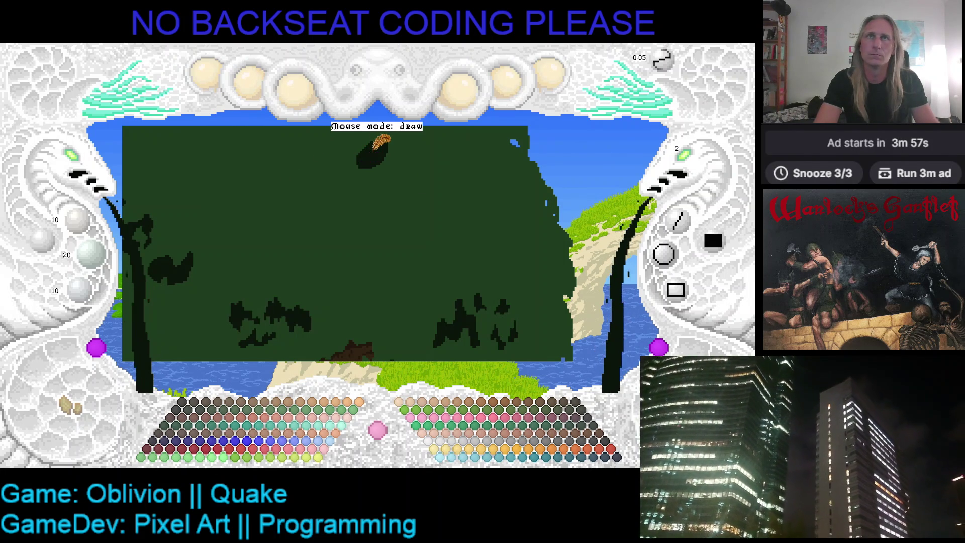
{"action": "key", "text": "ctrl+s"}
Paint a darker shadow patch near top centre extending down-left, ending on the darkest green
{"action": "left_click", "coordinate": [71, 407]}
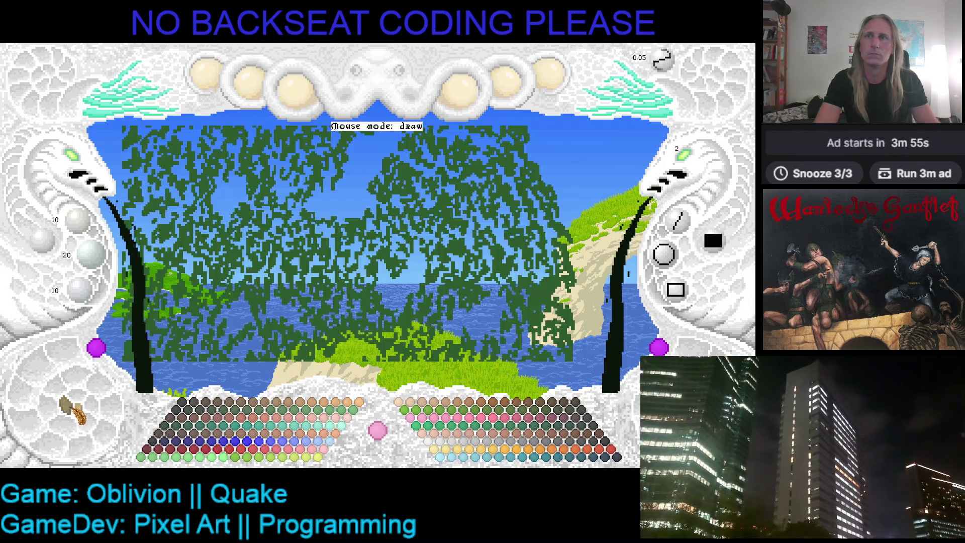
{"action": "key", "text": "ctrl+z"}
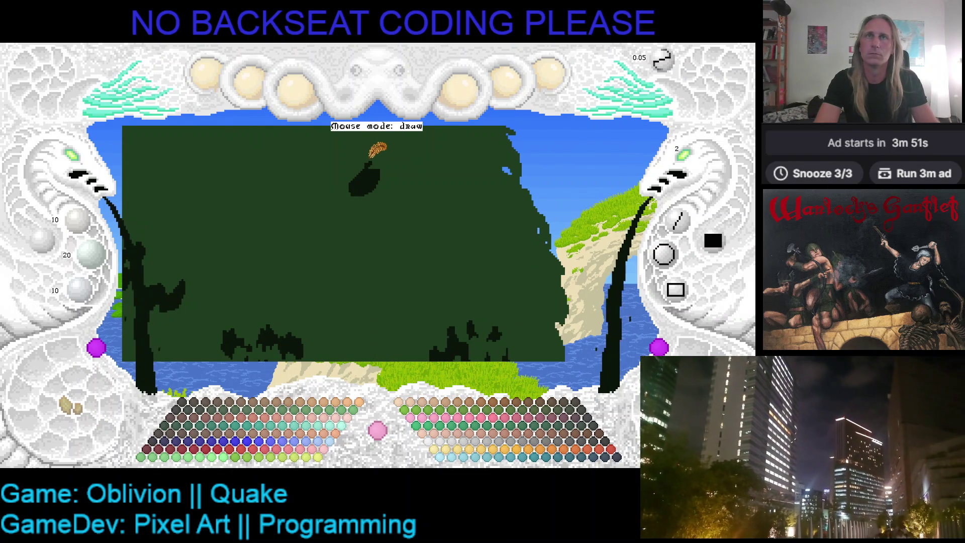
{"action": "mouse_move", "coordinate": [378, 152]}
{"action": "left_mouse_down"}
{"action": "mouse_move", "coordinate": [356, 160]}
{"action": "mouse_move", "coordinate": [372, 148]}
{"action": "mouse_move", "coordinate": [391, 153]}
{"action": "mouse_move", "coordinate": [362, 158]}
{"action": "mouse_move", "coordinate": [329, 186]}
{"action": "mouse_move", "coordinate": [347, 173]}
{"action": "mouse_move", "coordinate": [342, 214]}
{"action": "mouse_move", "coordinate": [348, 206]}
{"action": "mouse_move", "coordinate": [332, 204]}
{"action": "left_mouse_up"}
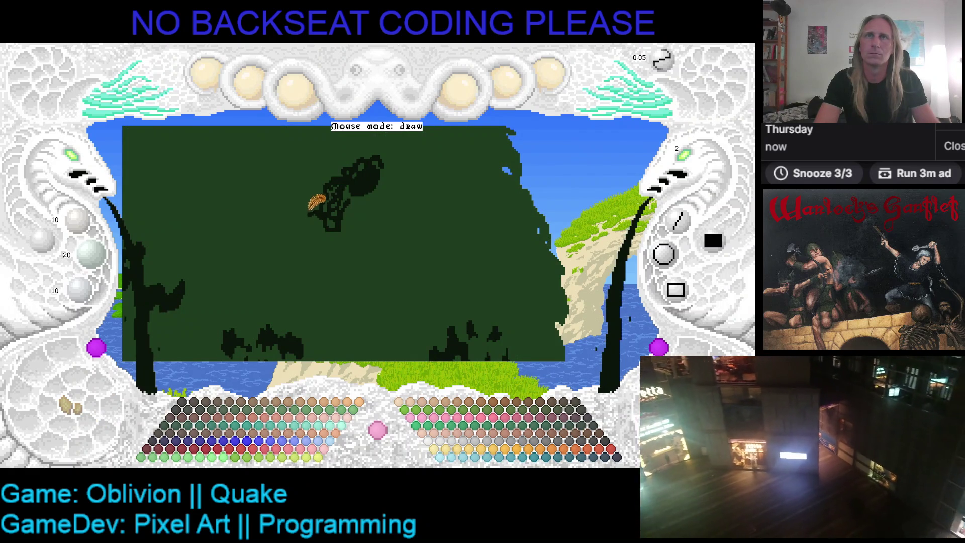
{"action": "mouse_move", "coordinate": [303, 215]}
{"action": "left_mouse_down"}
{"action": "mouse_move", "coordinate": [312, 225]}
{"action": "mouse_move", "coordinate": [362, 198]}
{"action": "mouse_move", "coordinate": [365, 216]}
{"action": "mouse_move", "coordinate": [356, 211]}
{"action": "mouse_move", "coordinate": [370, 196]}
{"action": "mouse_move", "coordinate": [360, 194]}
{"action": "mouse_move", "coordinate": [366, 172]}
{"action": "mouse_move", "coordinate": [345, 186]}
{"action": "left_mouse_up"}
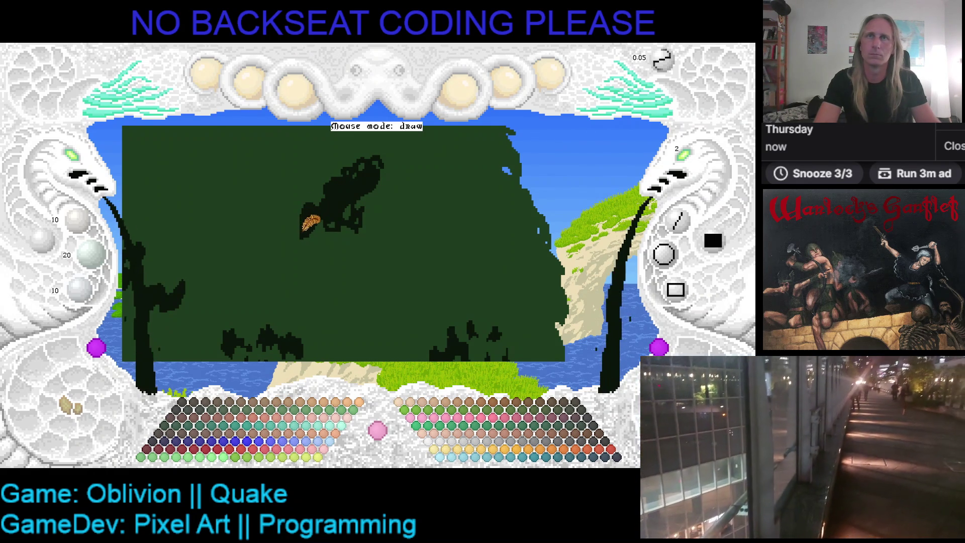
{"action": "right_click", "coordinate": [302, 216]}
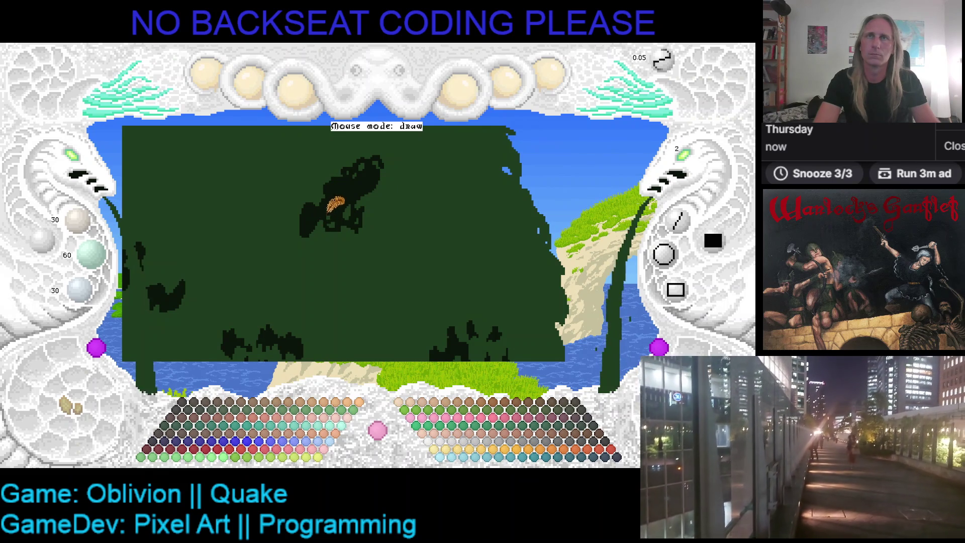
{"action": "right_click", "coordinate": [337, 212]}
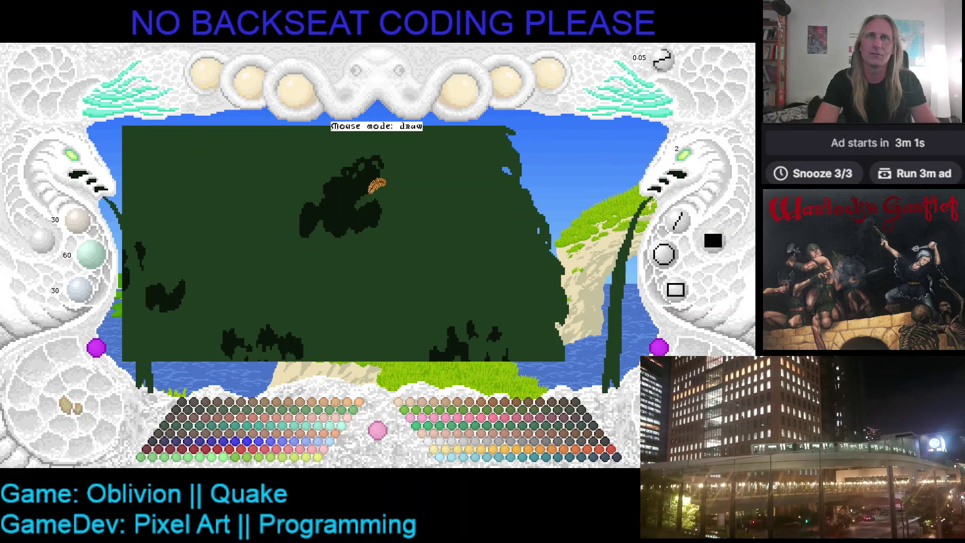
{"action": "key", "text": "1"}
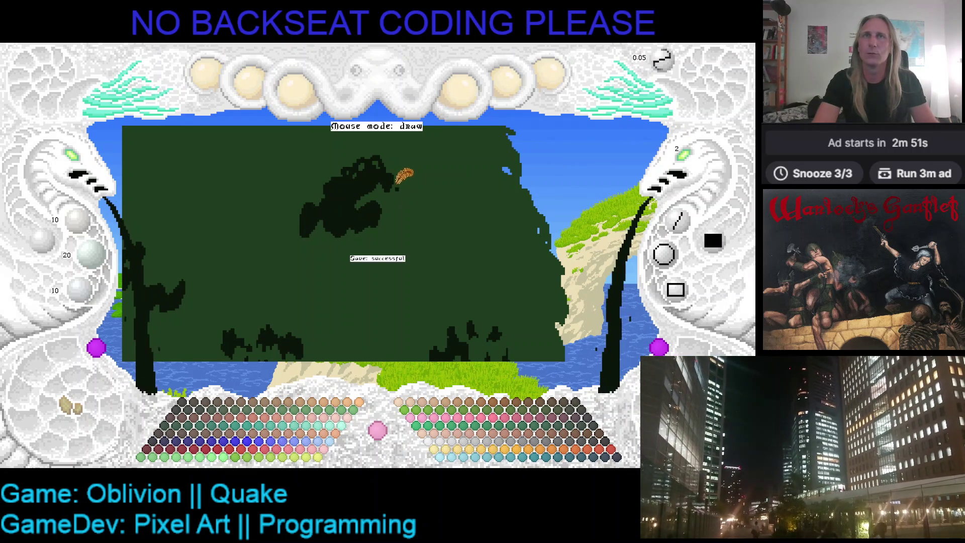
Toggle the leafy foliage texture preview on and off to check the canopy
{"action": "left_click", "coordinate": [71, 406]}
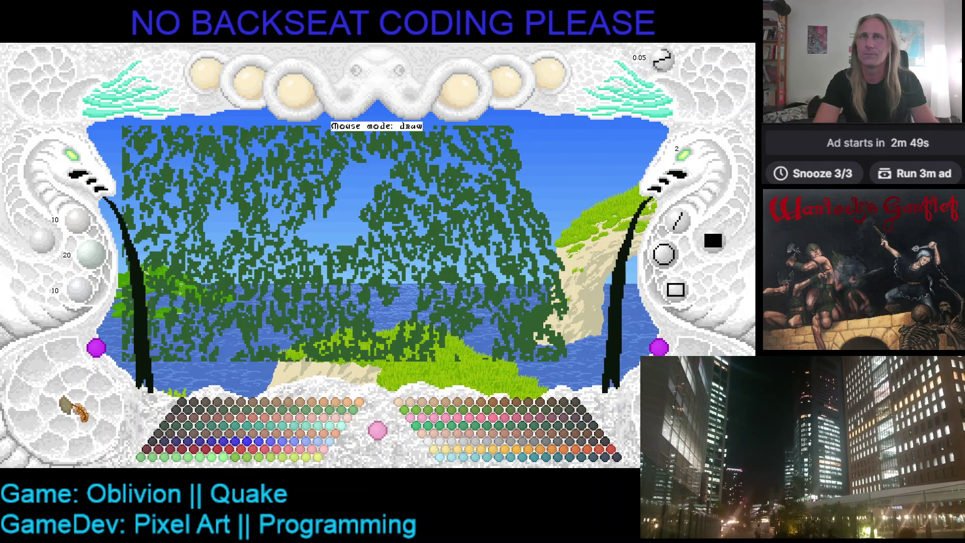
{"action": "left_click", "coordinate": [81, 408]}
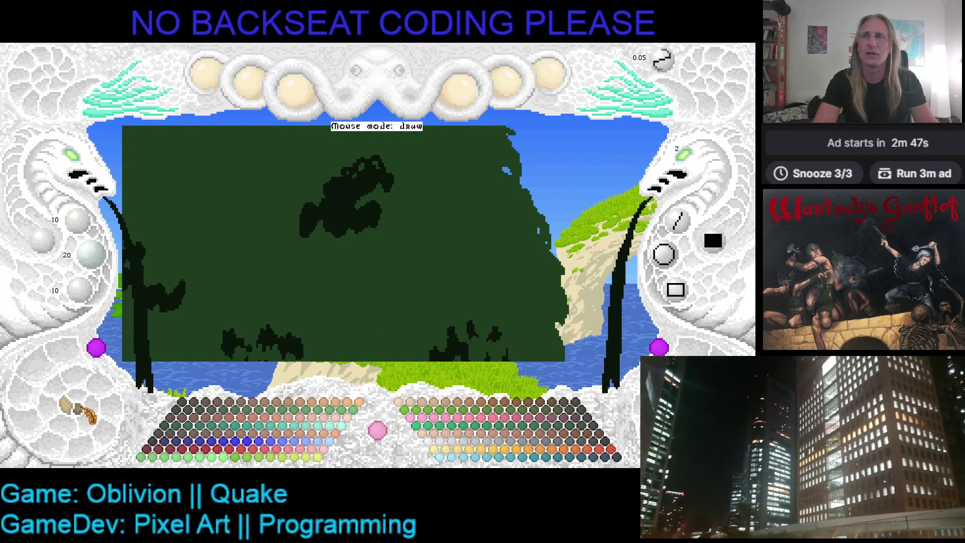
{"action": "scroll", "coordinate": [376, 186], "scroll_direction": "up", "scroll_amount": 4}
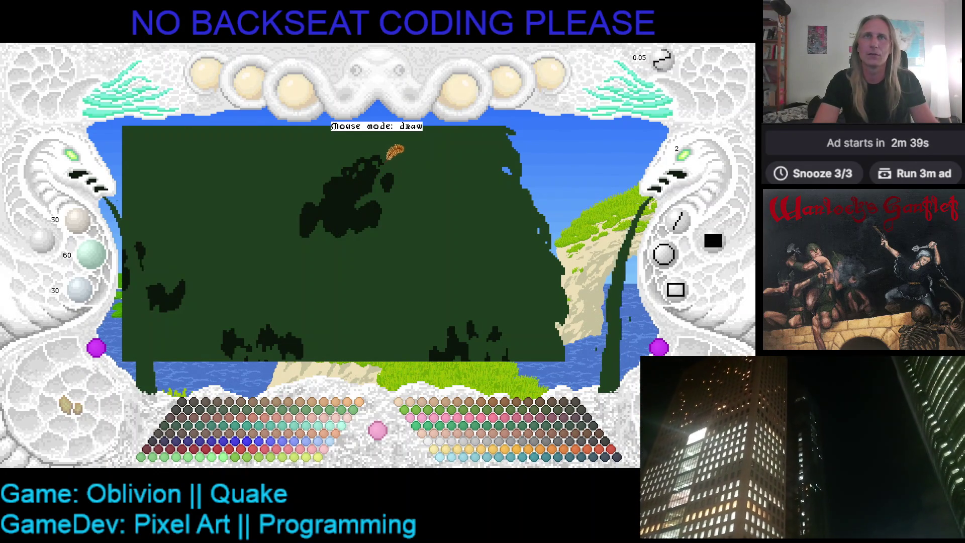
{"action": "scroll", "coordinate": [383, 154], "scroll_direction": "down", "scroll_amount": 4}
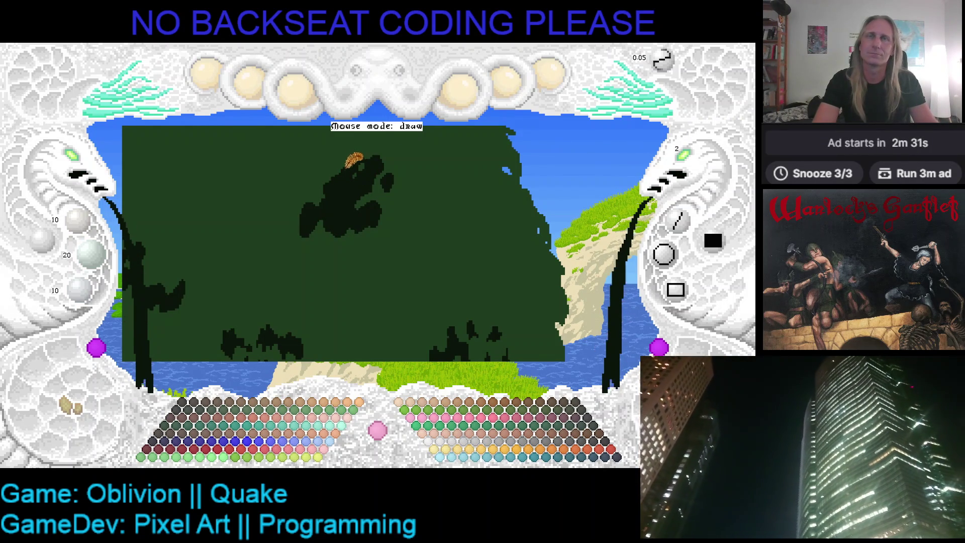
{"action": "left_click", "coordinate": [70, 409]}
{"action": "left_click", "coordinate": [71, 409]}
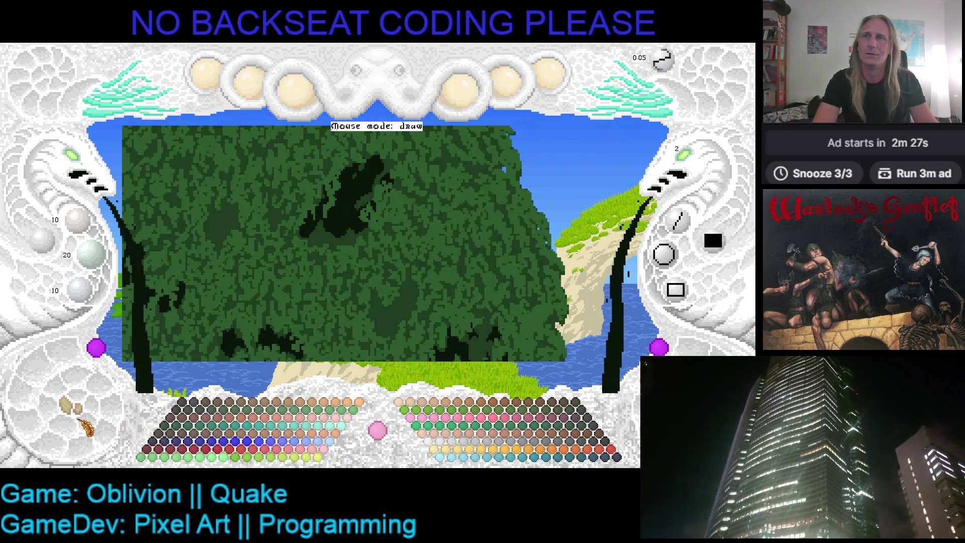
{"action": "left_click", "coordinate": [74, 410]}
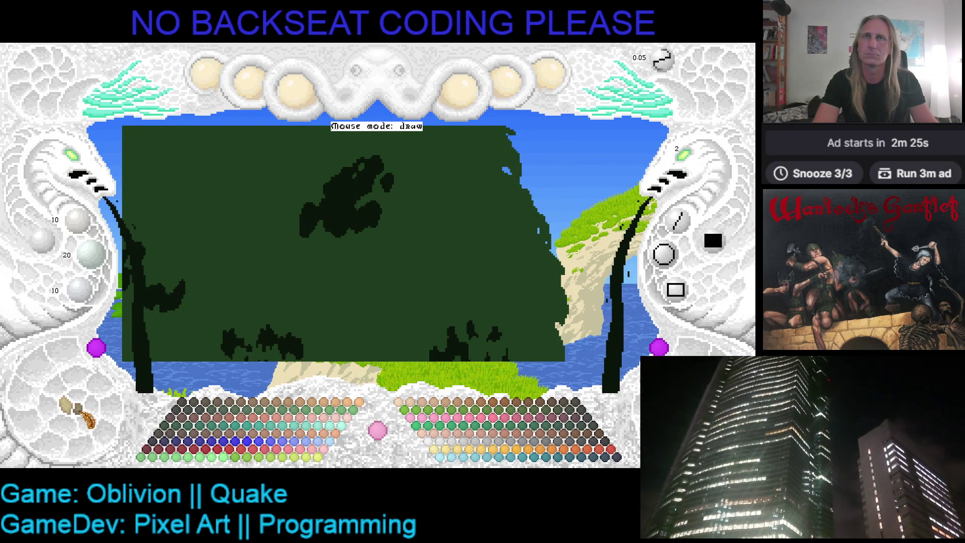
{"action": "left_click", "coordinate": [75, 409]}
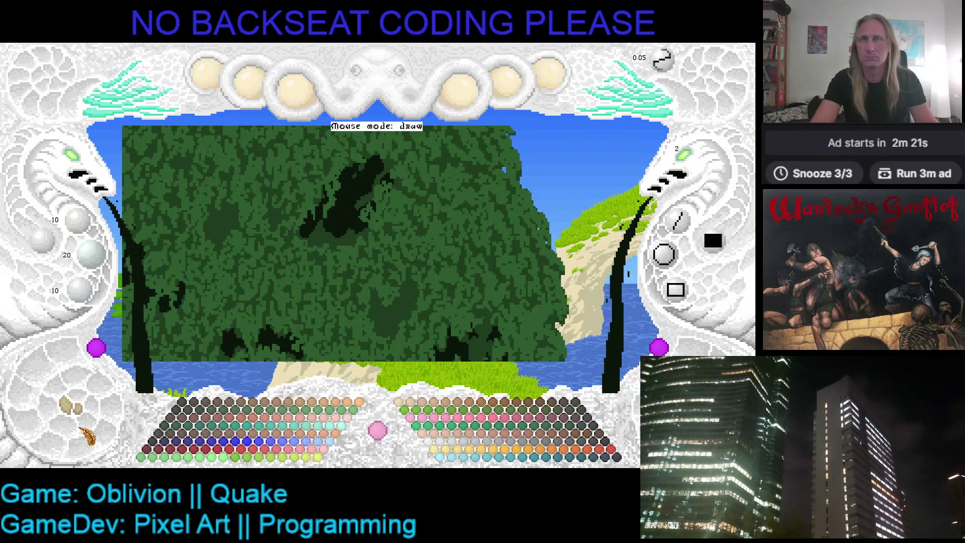
Turn off the texture preview, then briefly preview the enlarged shadow cluster with leafy texture
{"action": "key", "text": "t"}
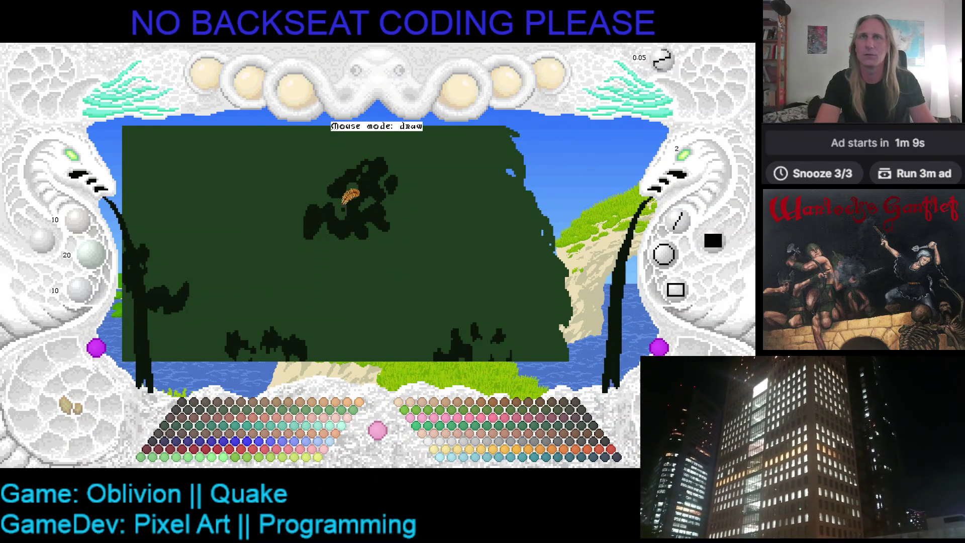
{"action": "left_click", "coordinate": [75, 410]}
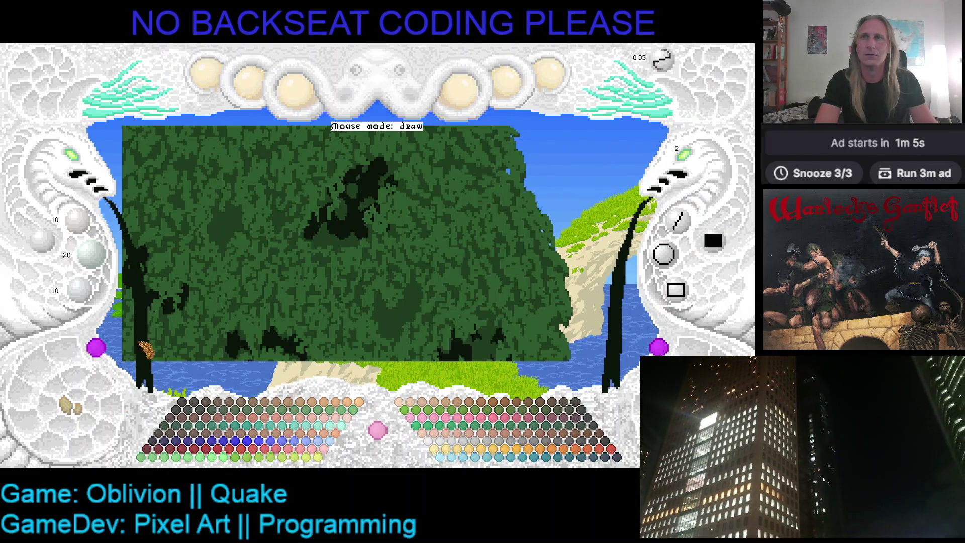
{"action": "left_click", "coordinate": [78, 410]}
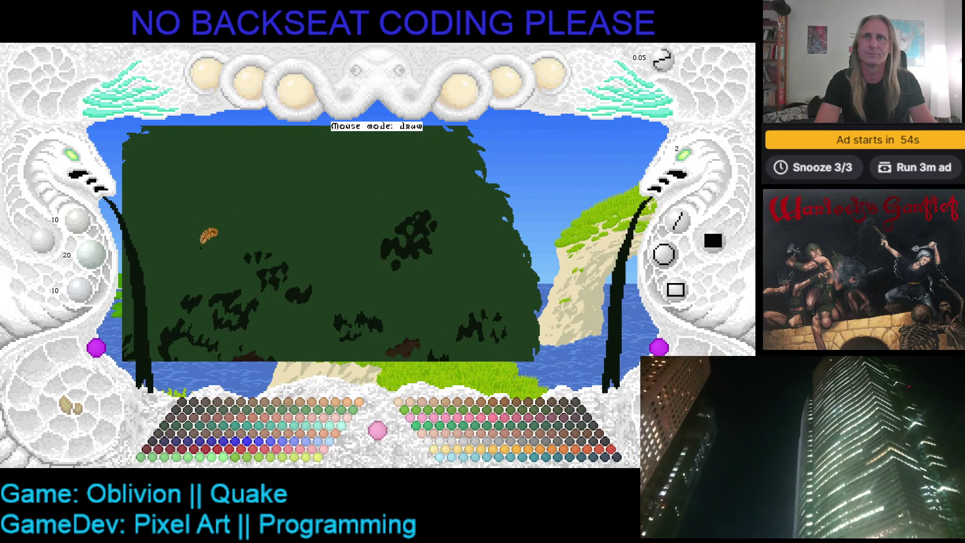
Paint a curved dark shadow near the canopy top and fill it out into a clump
{"action": "left_click", "coordinate": [73, 410]}
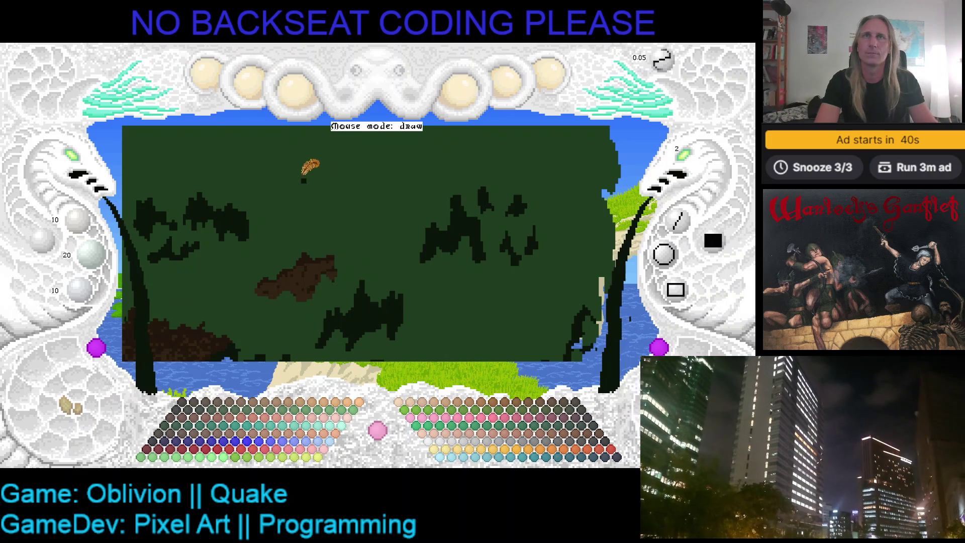
{"action": "mouse_move", "coordinate": [384, 135]}
{"action": "left_mouse_down"}
{"action": "mouse_move", "coordinate": [392, 137]}
{"action": "mouse_move", "coordinate": [380, 153]}
{"action": "mouse_move", "coordinate": [359, 150]}
{"action": "mouse_move", "coordinate": [352, 170]}
{"action": "mouse_move", "coordinate": [392, 163]}
{"action": "mouse_move", "coordinate": [405, 135]}
{"action": "mouse_move", "coordinate": [389, 179]}
{"action": "mouse_move", "coordinate": [378, 180]}
{"action": "left_mouse_up"}
{"action": "left_click", "coordinate": [75, 407]}
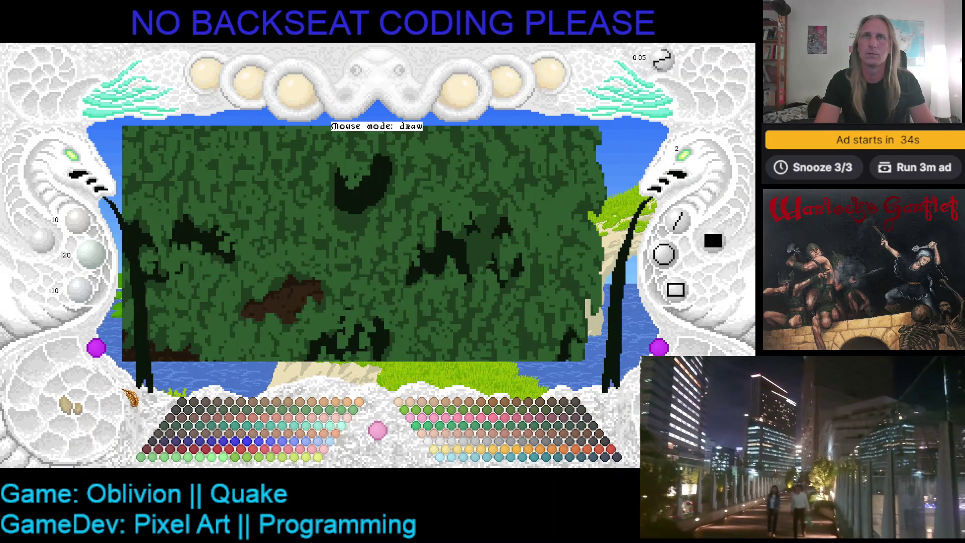
{"action": "left_click", "coordinate": [75, 408]}
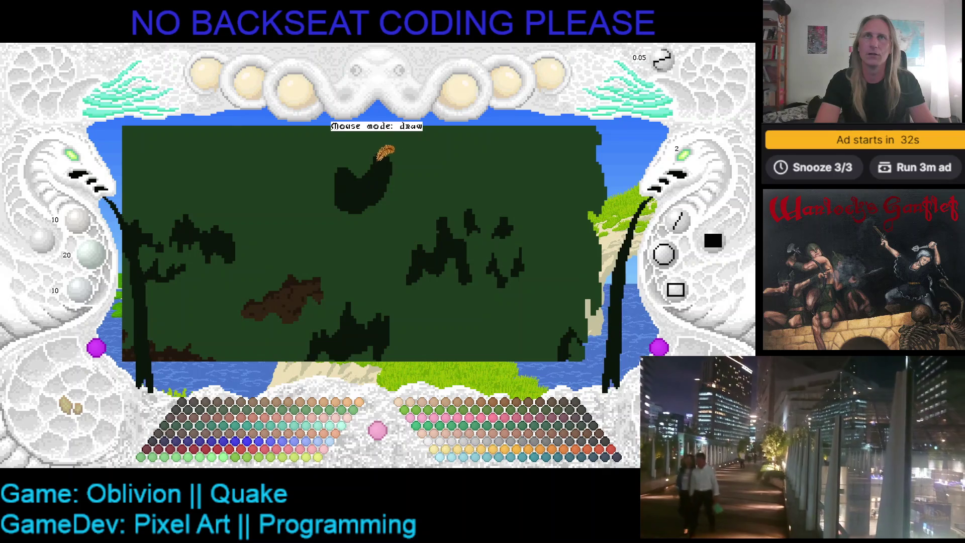
{"action": "mouse_move", "coordinate": [373, 159]}
{"action": "left_mouse_down"}
{"action": "mouse_move", "coordinate": [401, 172]}
{"action": "mouse_move", "coordinate": [351, 198]}
{"action": "mouse_move", "coordinate": [368, 190]}
{"action": "mouse_move", "coordinate": [351, 195]}
{"action": "mouse_move", "coordinate": [367, 202]}
{"action": "mouse_move", "coordinate": [381, 183]}
{"action": "mouse_move", "coordinate": [387, 190]}
{"action": "mouse_move", "coordinate": [400, 164]}
{"action": "mouse_move", "coordinate": [390, 191]}
{"action": "left_mouse_up"}
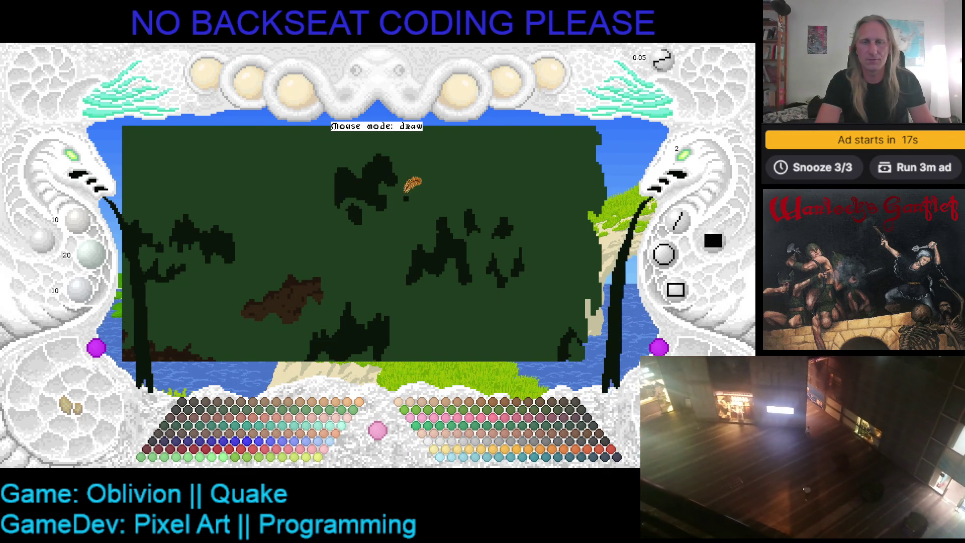
{"action": "key", "text": "Up"}
{"action": "key", "text": "Right"}
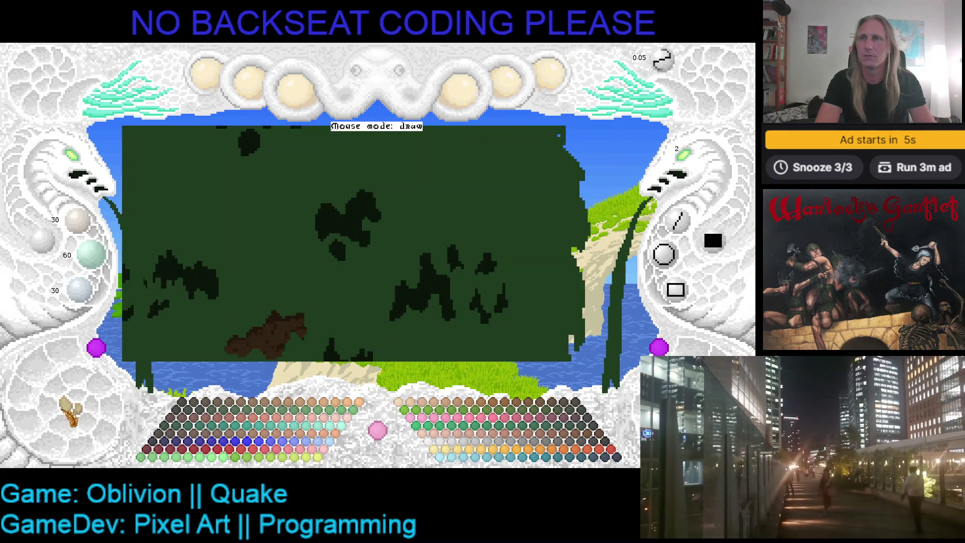
{"action": "left_click", "coordinate": [70, 410]}
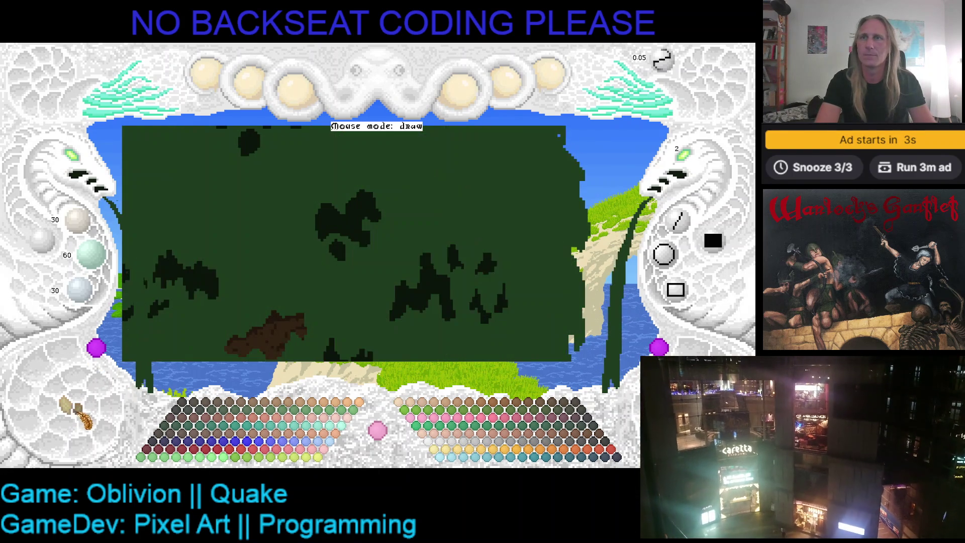
{"action": "key", "text": "ctrl+z"}
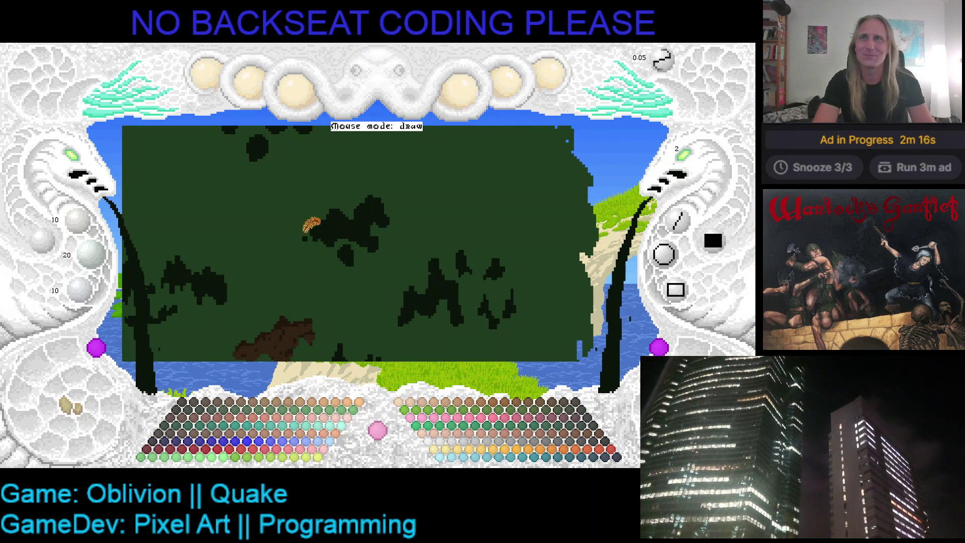
Apply the green foliage texture, shift the canopy layer up-left, and save the artwork
{"action": "left_click", "coordinate": [74, 406]}
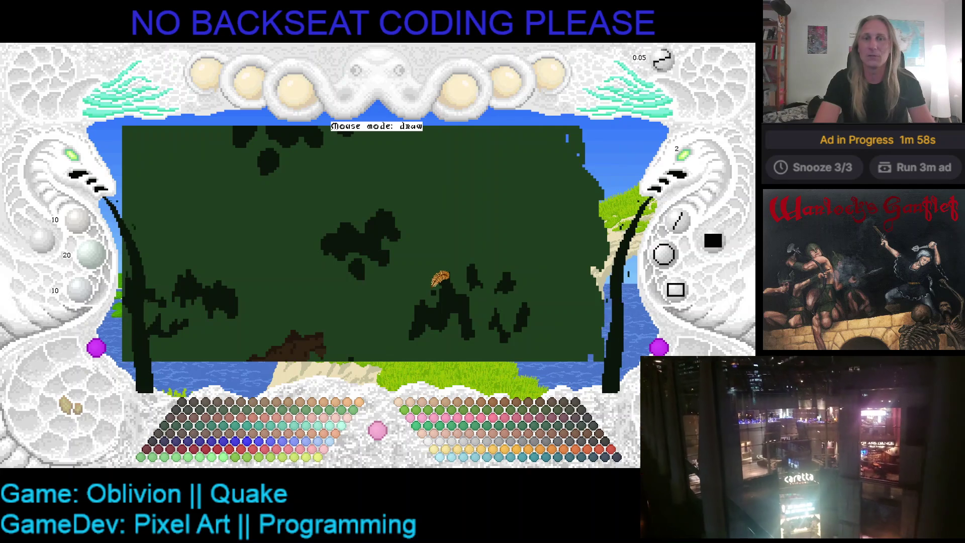
{"action": "left_click_drag", "start_coordinate": [388, 226], "coordinate": [362, 187]}
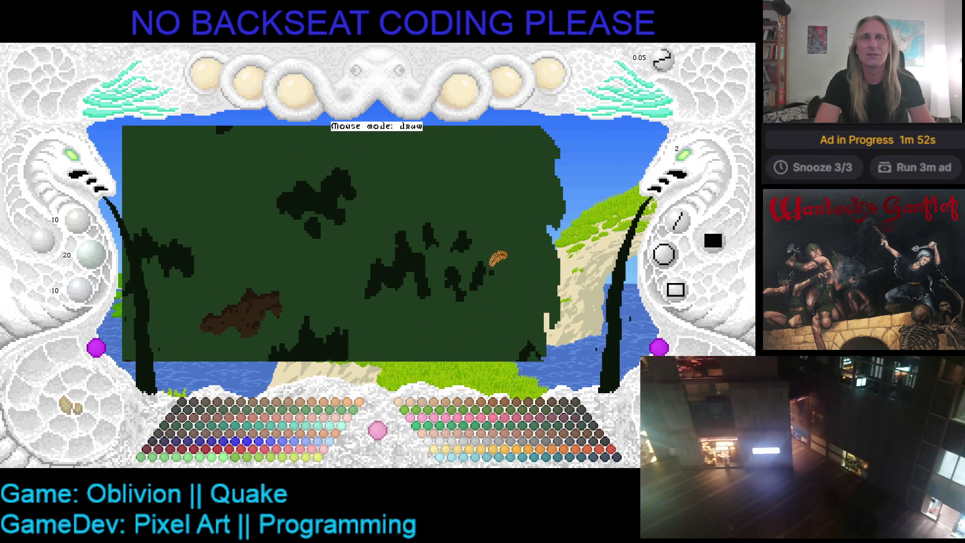
{"action": "key", "text": "ctrl+s"}
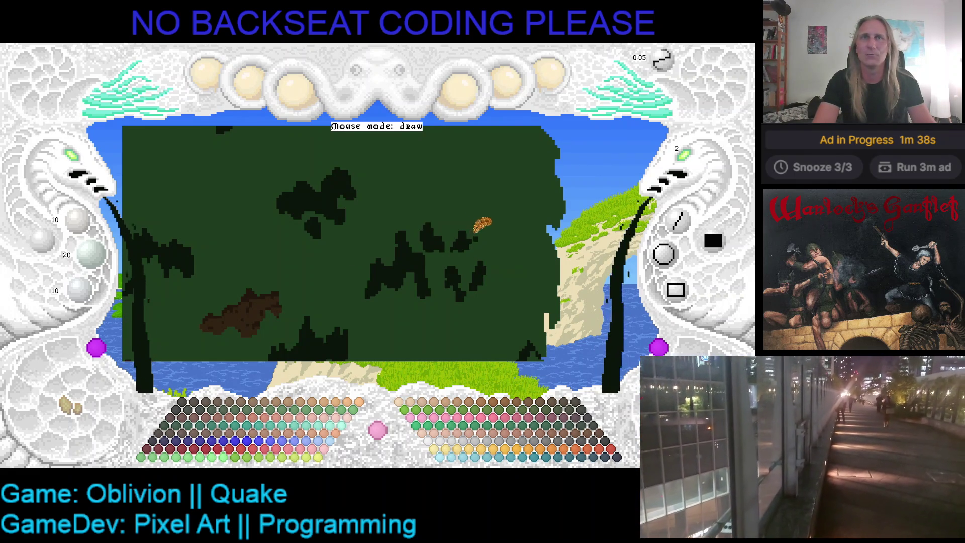
{"action": "scroll", "coordinate": [450, 219], "scroll_direction": "right", "scroll_amount": 1}
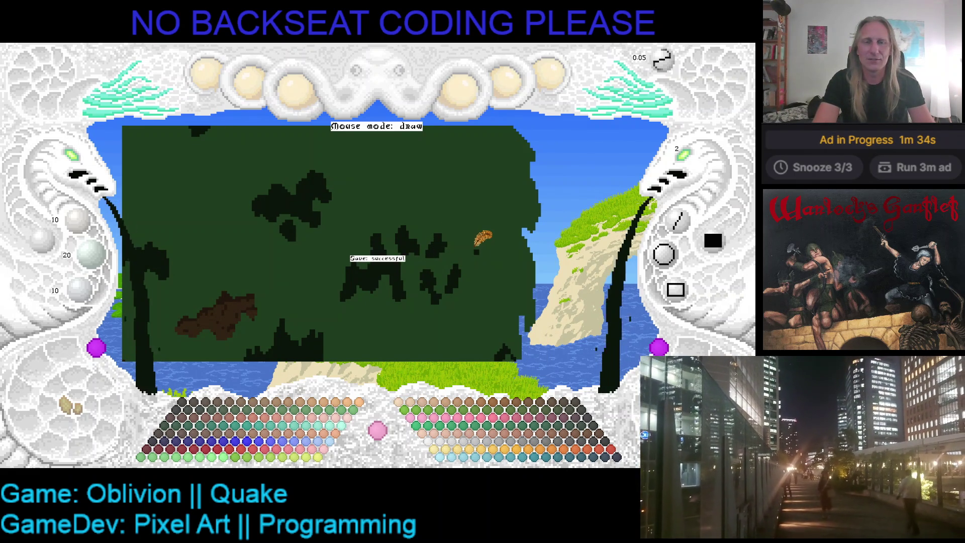
{"action": "scroll", "coordinate": [468, 252], "scroll_direction": "right", "scroll_amount": 1}
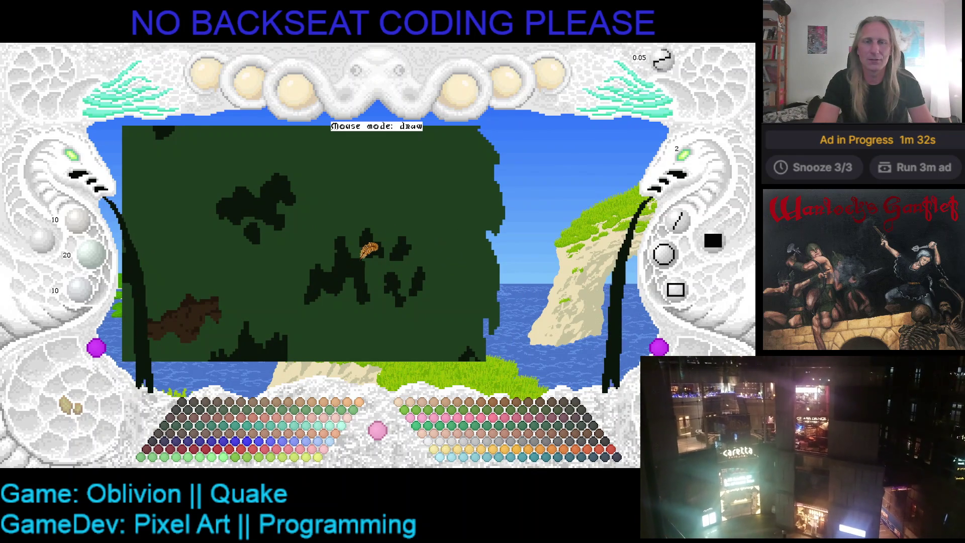
Cycle through the dithered, flat dark-green and dense foliage layers, zoom in, then close the painter
{"action": "scroll", "coordinate": [367, 249], "scroll_direction": "left", "scroll_amount": 3}
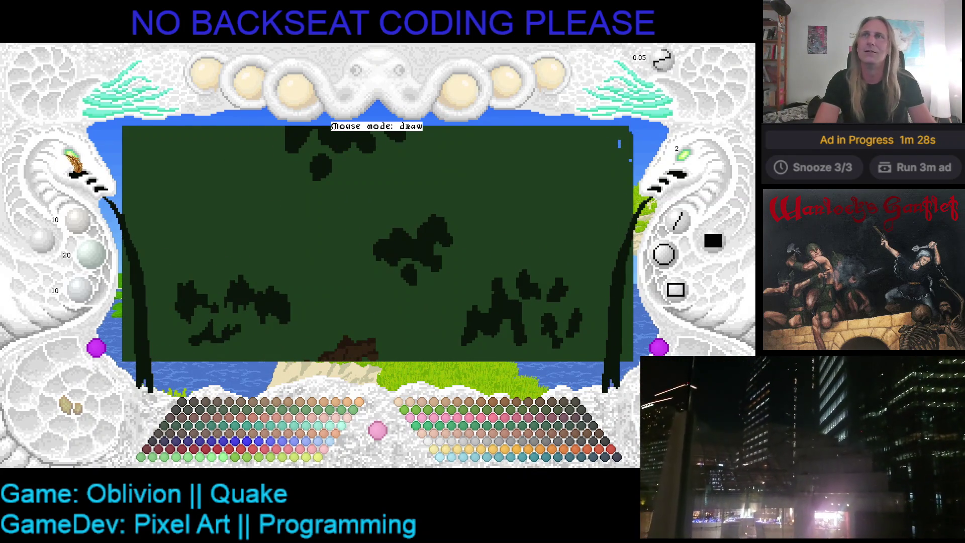
{"action": "scroll", "coordinate": [78, 166], "scroll_direction": "down", "scroll_amount": 1}
{"action": "mouse_move", "coordinate": [81, 165]}
{"action": "left_mouse_down"}
{"action": "mouse_move", "coordinate": [291, 181]}
{"action": "mouse_move", "coordinate": [342, 213]}
{"action": "mouse_move", "coordinate": [323, 218]}
{"action": "left_mouse_up"}
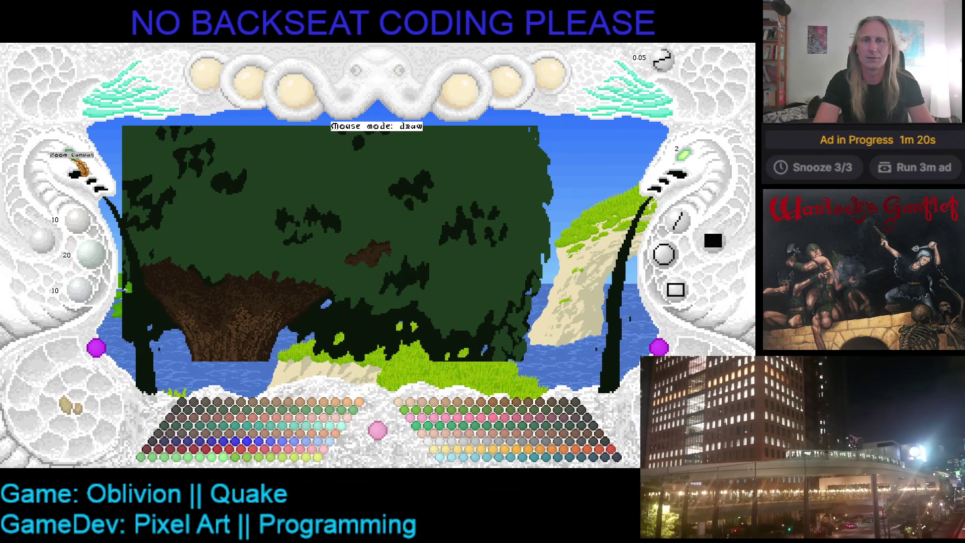
{"action": "left_click", "coordinate": [70, 407]}
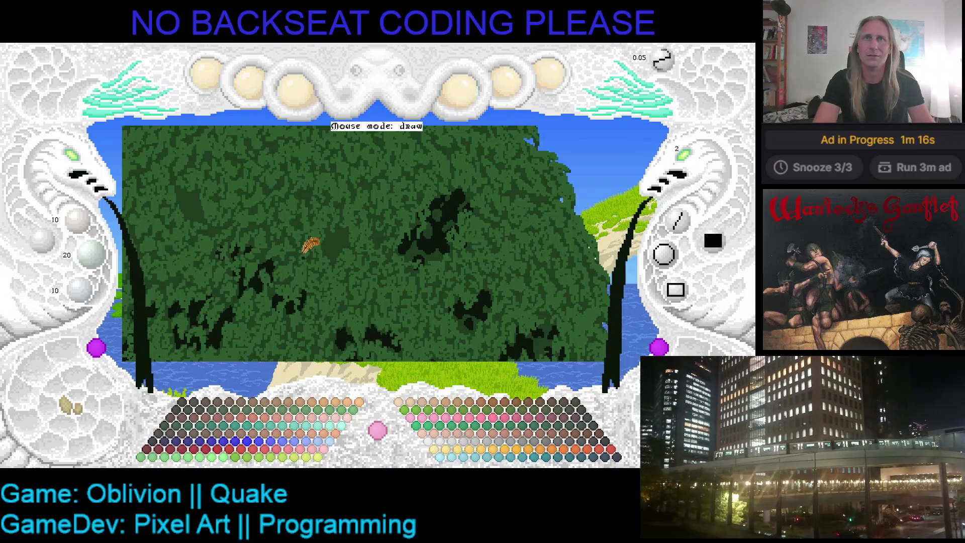
{"action": "left_click", "coordinate": [90, 415]}
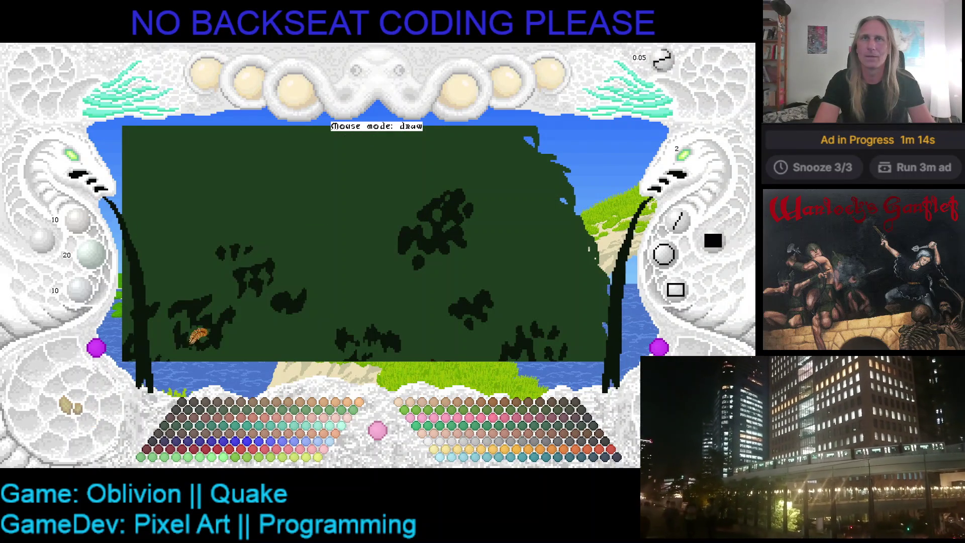
{"action": "left_click", "coordinate": [70, 407]}
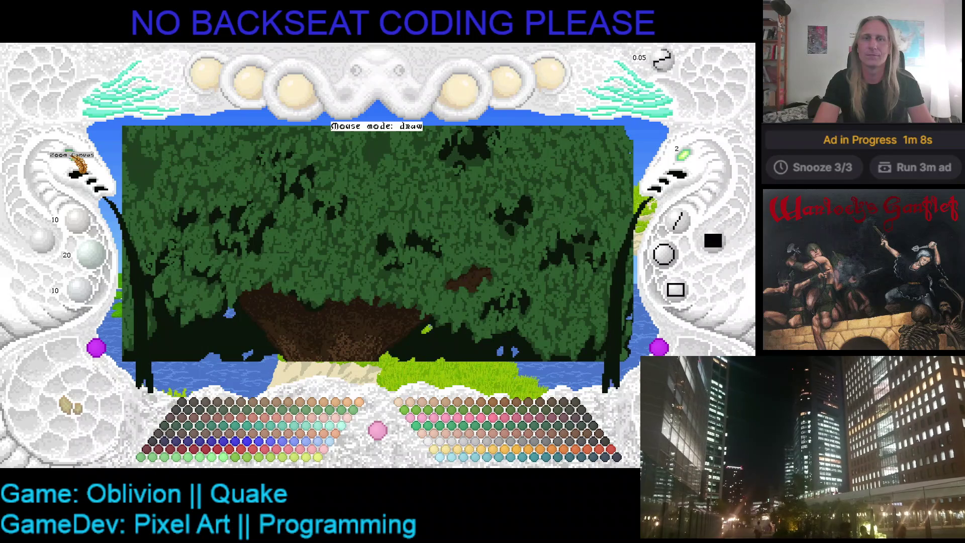
{"action": "left_click", "coordinate": [75, 163]}
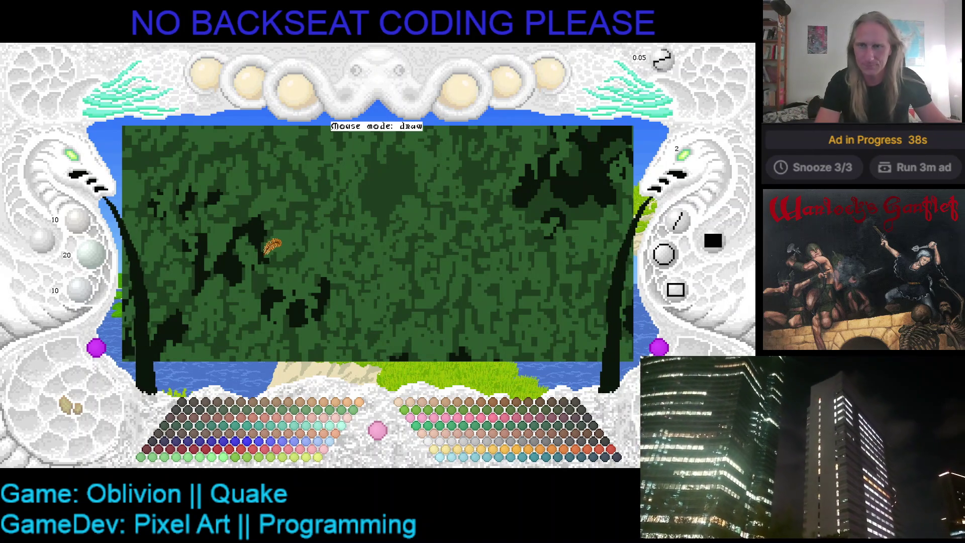
{"action": "key", "text": "Escape"}
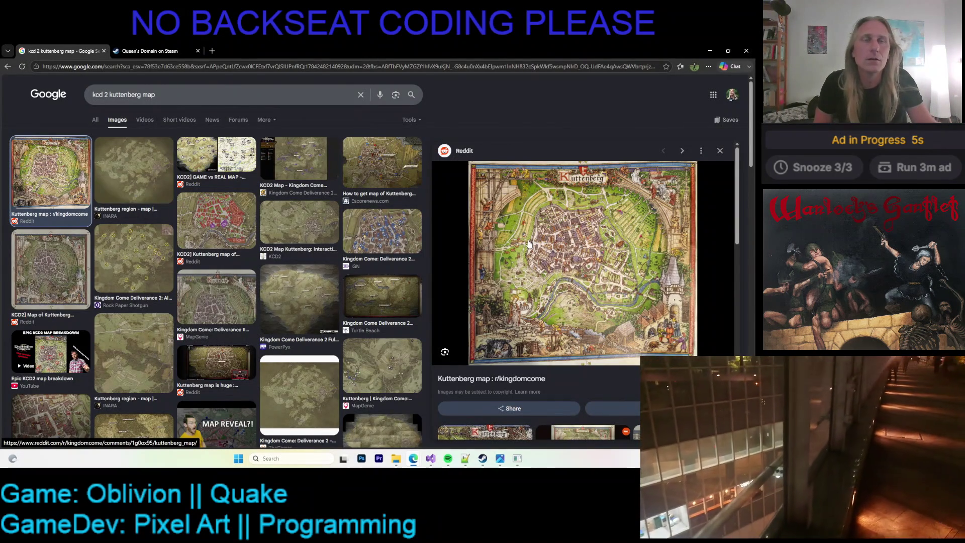
Preview the INARA, Escorenews, Reddit and Rock Paper Shotgun Kuttenberg map images
{"action": "left_click", "coordinate": [141, 182]}
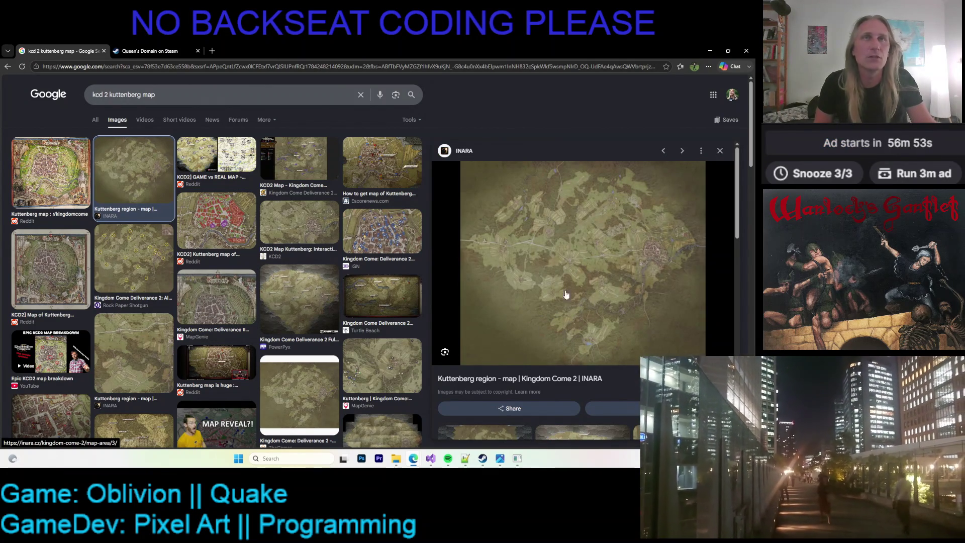
{"action": "scroll", "coordinate": [140, 248], "scroll_direction": "down", "scroll_amount": 4}
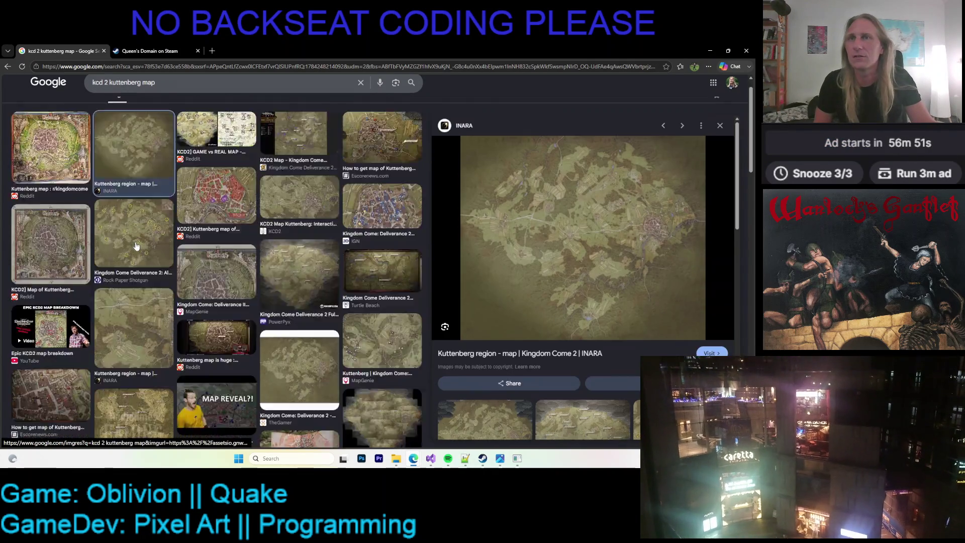
{"action": "scroll", "coordinate": [140, 248], "scroll_direction": "up", "scroll_amount": 4}
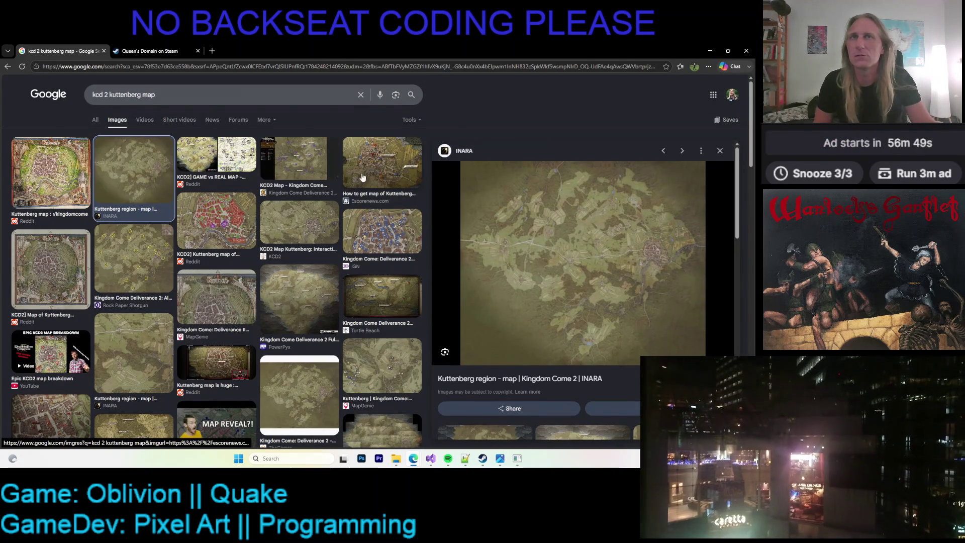
{"action": "left_click", "coordinate": [370, 170]}
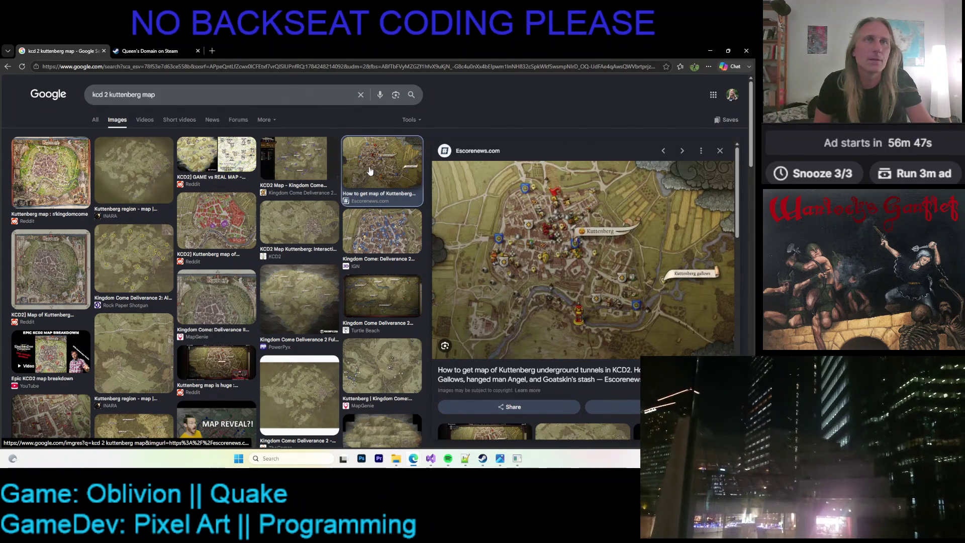
{"action": "left_click", "coordinate": [214, 226]}
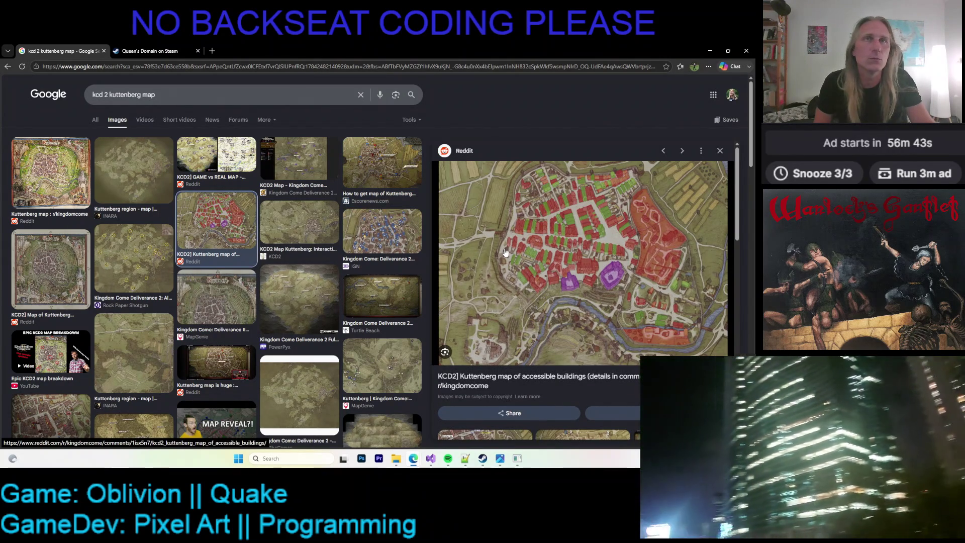
{"action": "scroll", "coordinate": [340, 234], "scroll_direction": "down", "scroll_amount": 5}
{"action": "scroll", "coordinate": [340, 233], "scroll_direction": "up", "scroll_amount": 5}
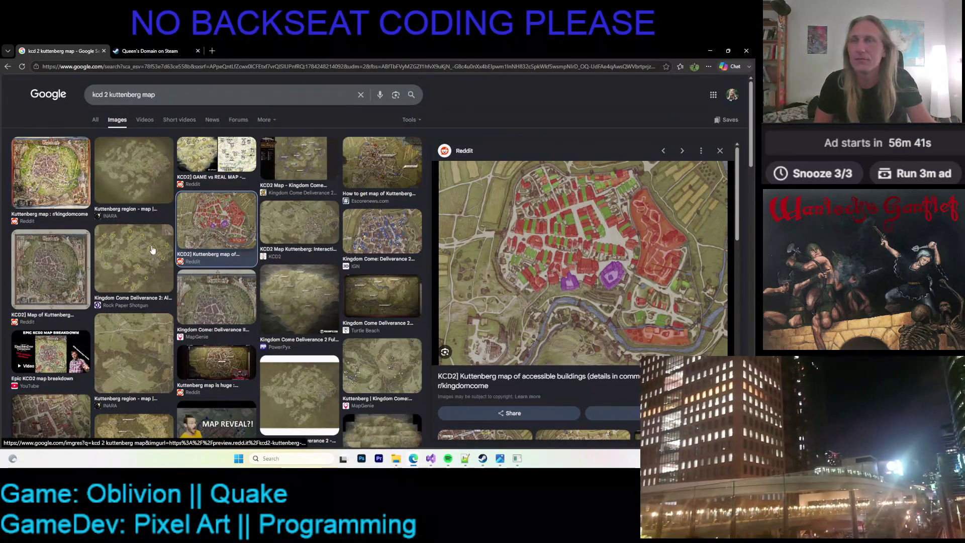
{"action": "left_click", "coordinate": [154, 249]}
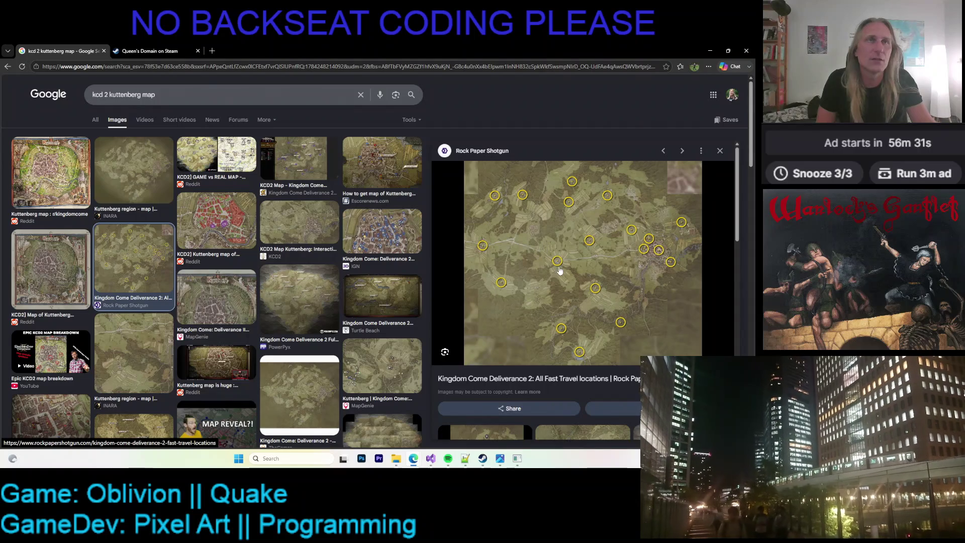
{"action": "scroll", "coordinate": [598, 251], "scroll_direction": "down", "scroll_amount": 2}
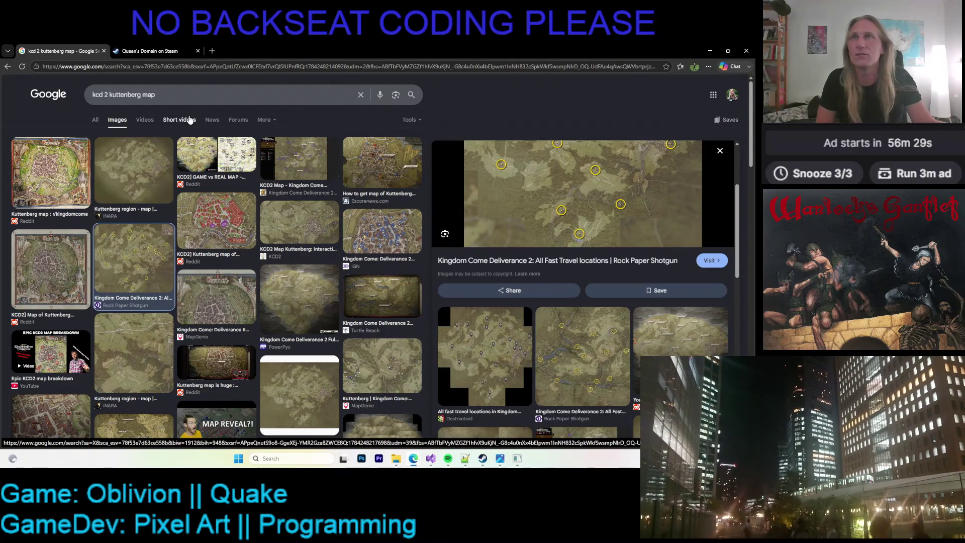
Switch to All results and select 'kuttenberg map' in the search box
{"action": "left_click", "coordinate": [95, 124]}
{"action": "left_click", "coordinate": [203, 101]}
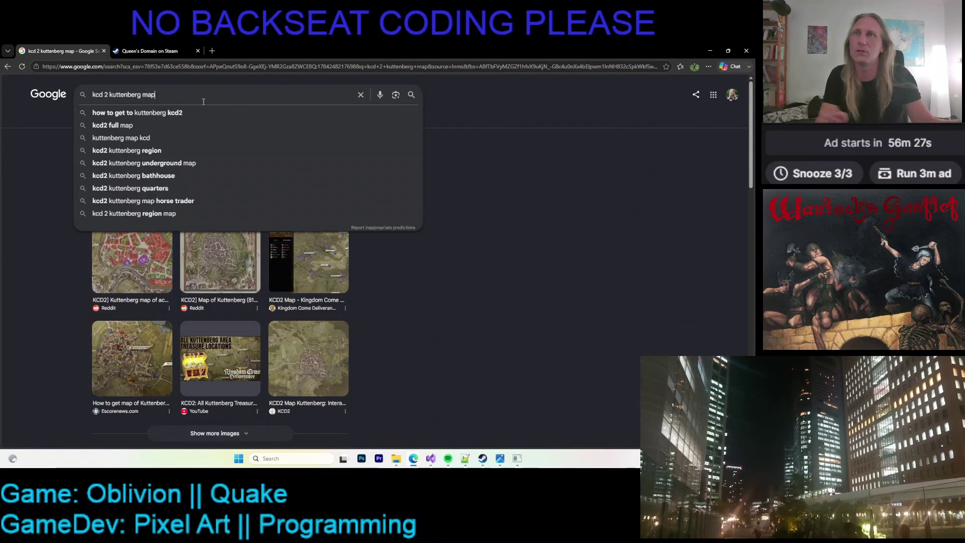
{"action": "key", "text": "ctrl+shift+Left"}
{"action": "key", "text": "ctrl+shift+Left"}
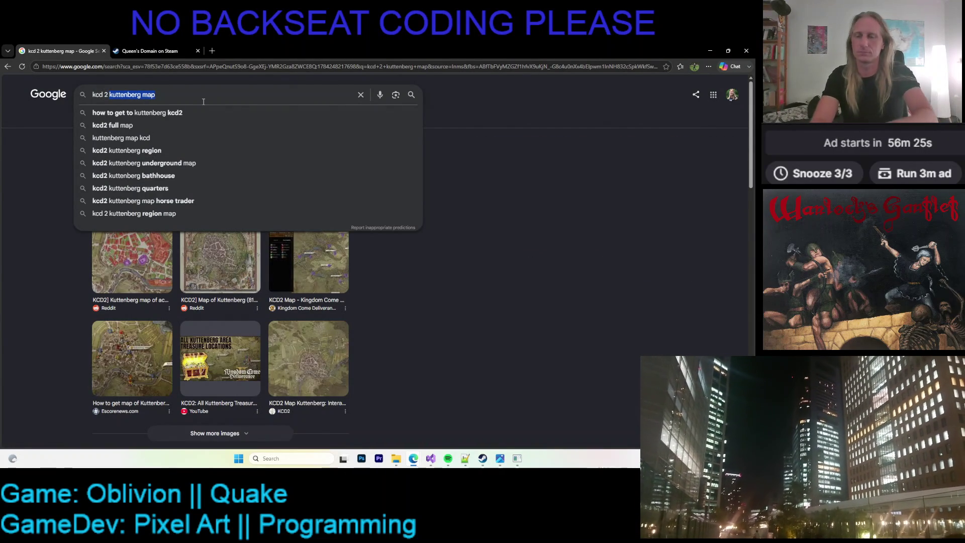
Search Google for 'kcd 2 regions'
{"action": "type", "text": "2 regions"}
{"action": "key", "text": "Return"}
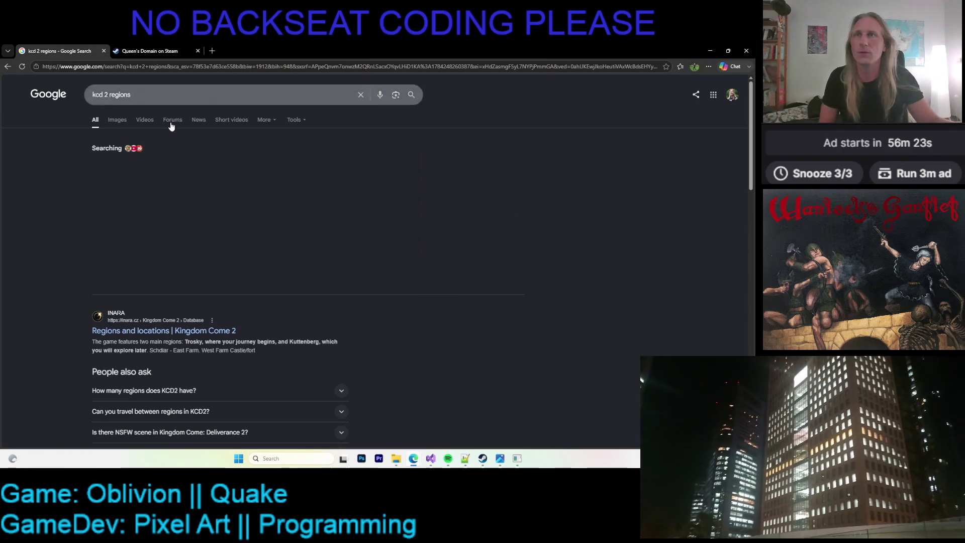
{"action": "scroll", "coordinate": [203, 254], "scroll_direction": "down", "scroll_amount": 2}
Open the INARA Regions and Locations result in a new tab and switch to it
{"action": "right_click", "coordinate": [203, 257]}
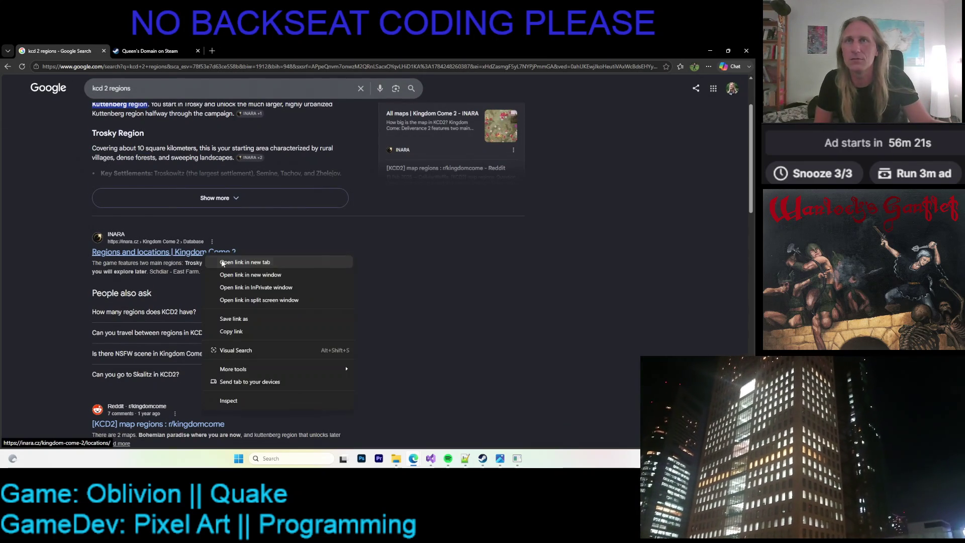
{"action": "left_click", "coordinate": [236, 262]}
{"action": "scroll", "coordinate": [246, 248], "scroll_direction": "up", "scroll_amount": 2}
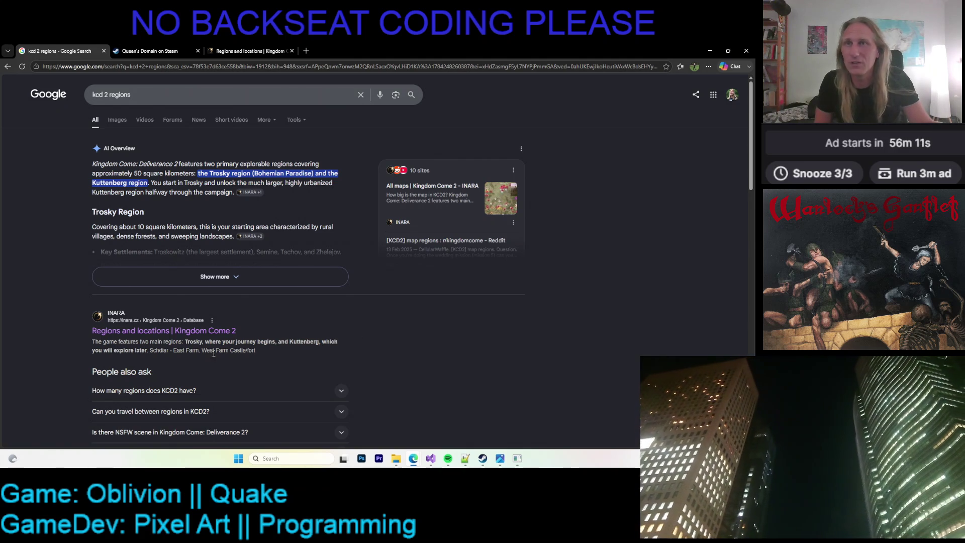
{"action": "left_click", "coordinate": [182, 46]}
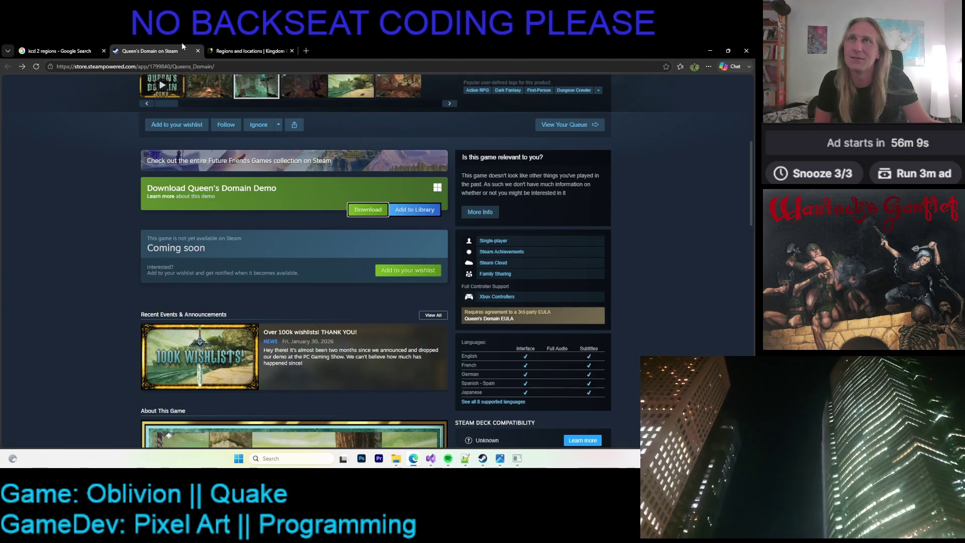
{"action": "left_click", "coordinate": [225, 52]}
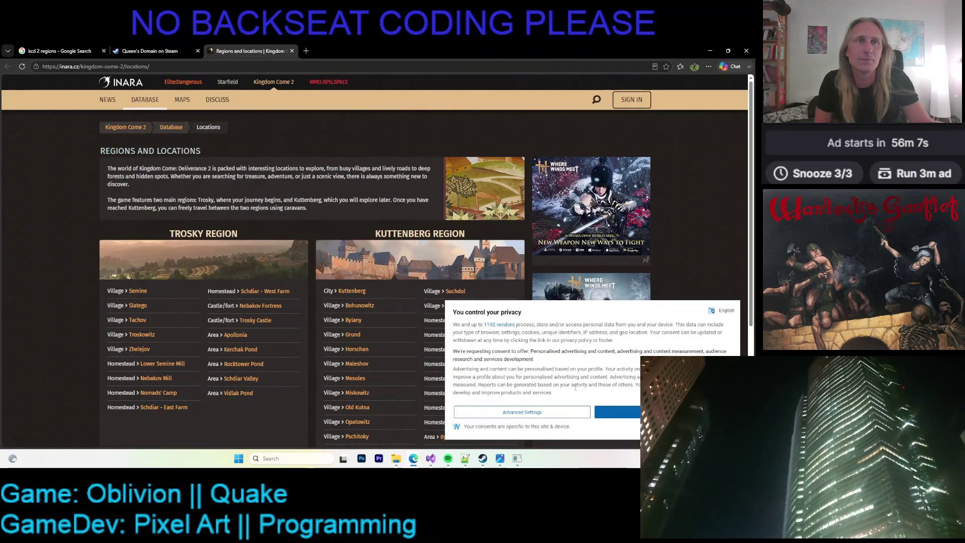
Reject all INARA consents, read the Trosky and Kuttenberg location lists, then return to Google
{"action": "left_click", "coordinate": [582, 414]}
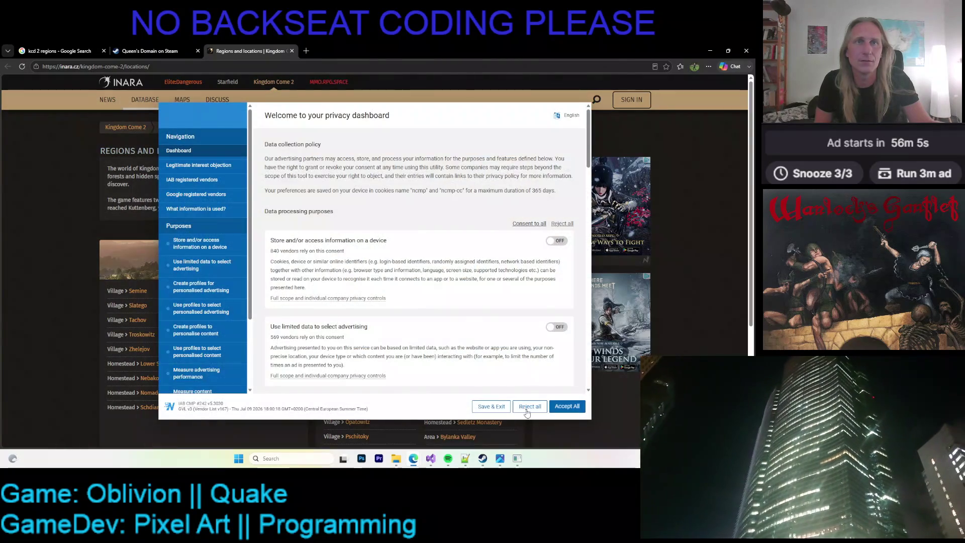
{"action": "left_click", "coordinate": [522, 405]}
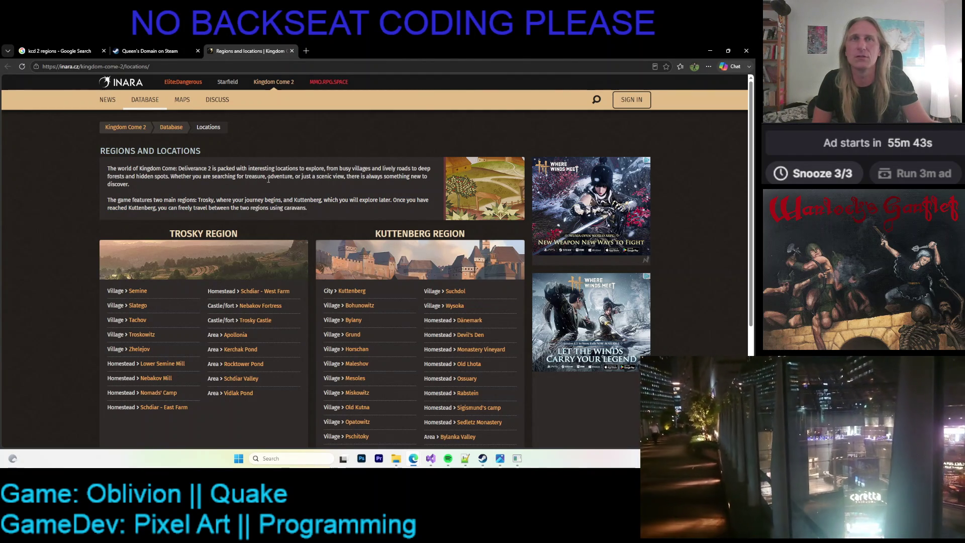
{"action": "scroll", "coordinate": [108, 205], "scroll_direction": "down", "scroll_amount": 3}
{"action": "scroll", "coordinate": [64, 212], "scroll_direction": "up", "scroll_amount": 10}
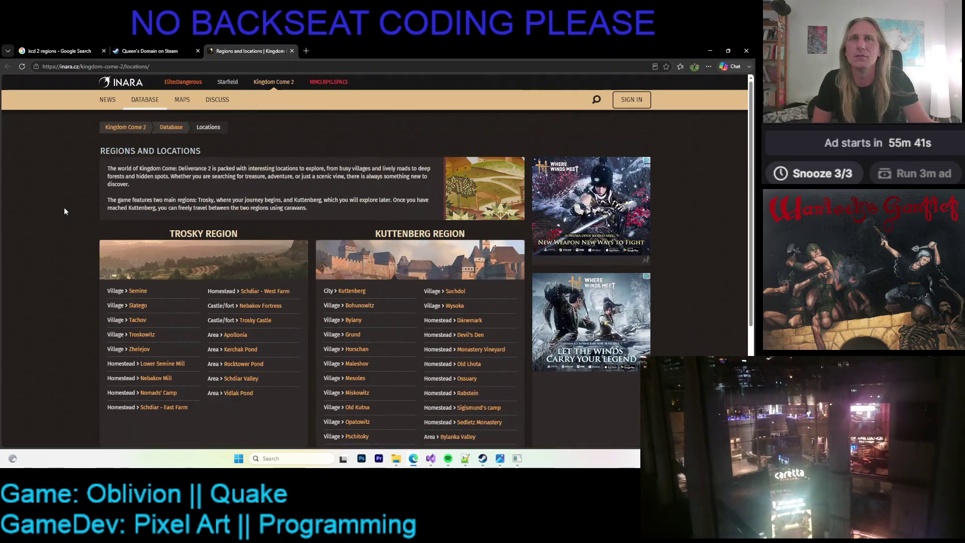
{"action": "left_click", "coordinate": [62, 53]}
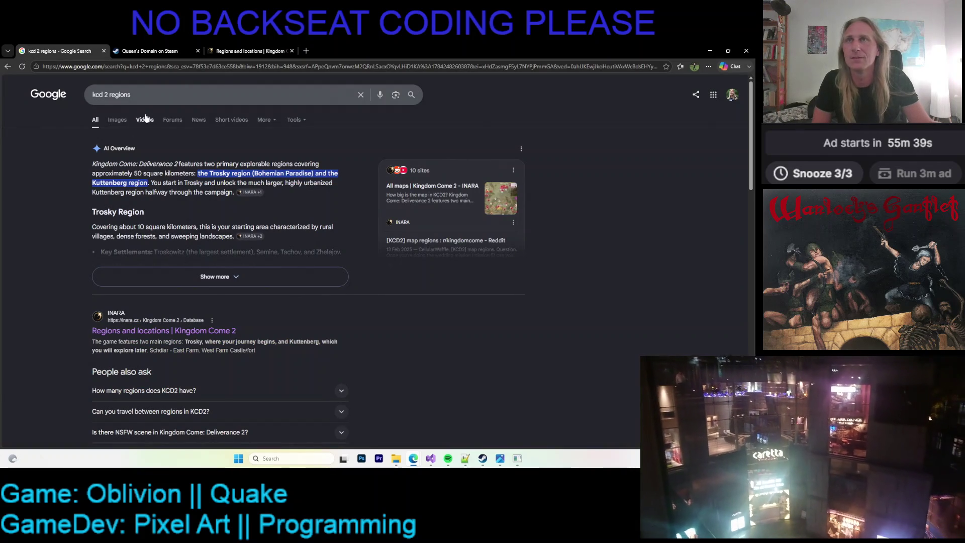
Change the query to 'kcd 2 kuttenberg map' and show its image results
{"action": "left_click", "coordinate": [141, 97]}
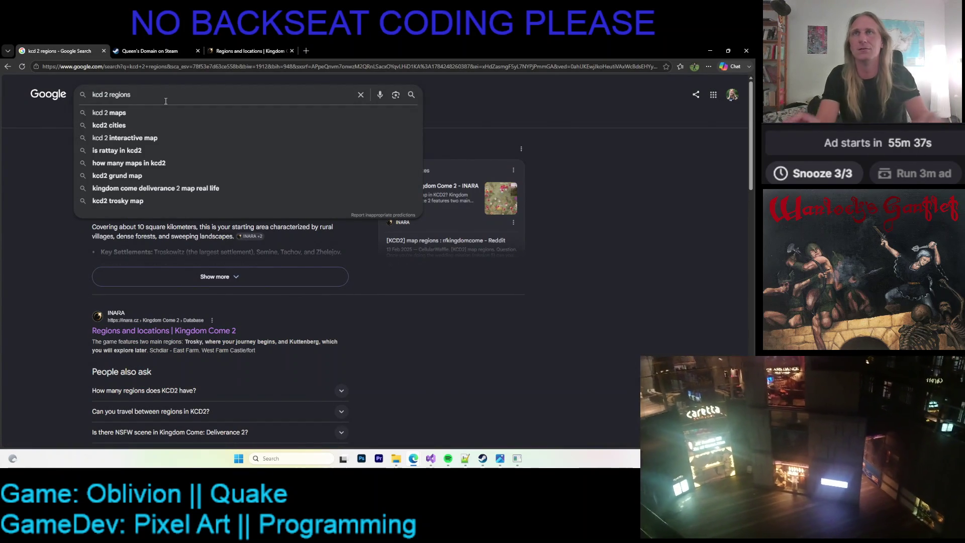
{"action": "type", "text": "kutt"}
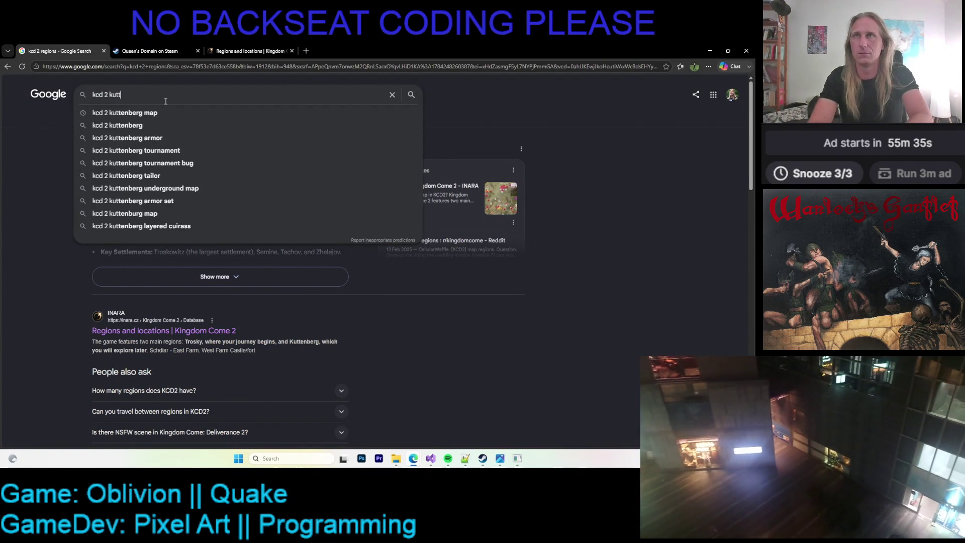
{"action": "type", "text": "enberg"}
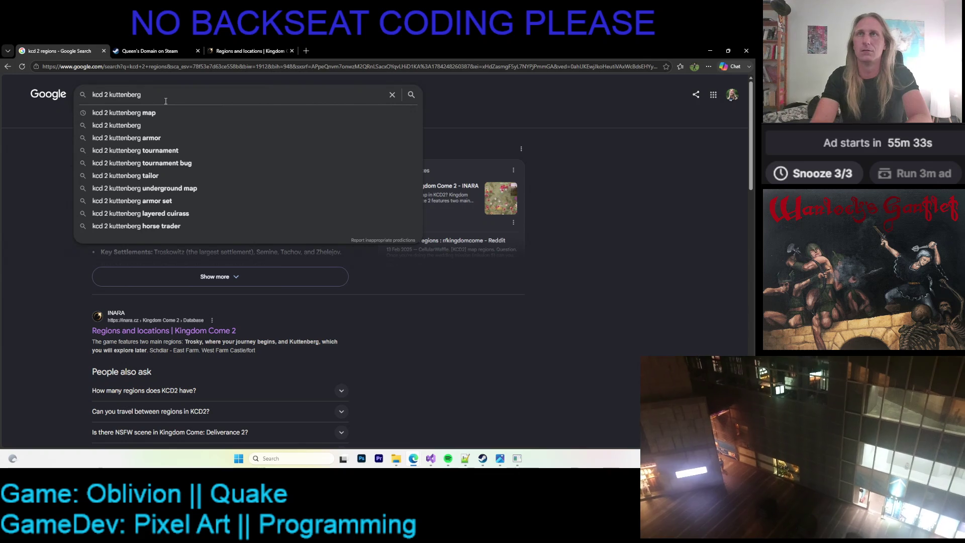
{"action": "key", "text": "Down"}
{"action": "key", "text": "Return"}
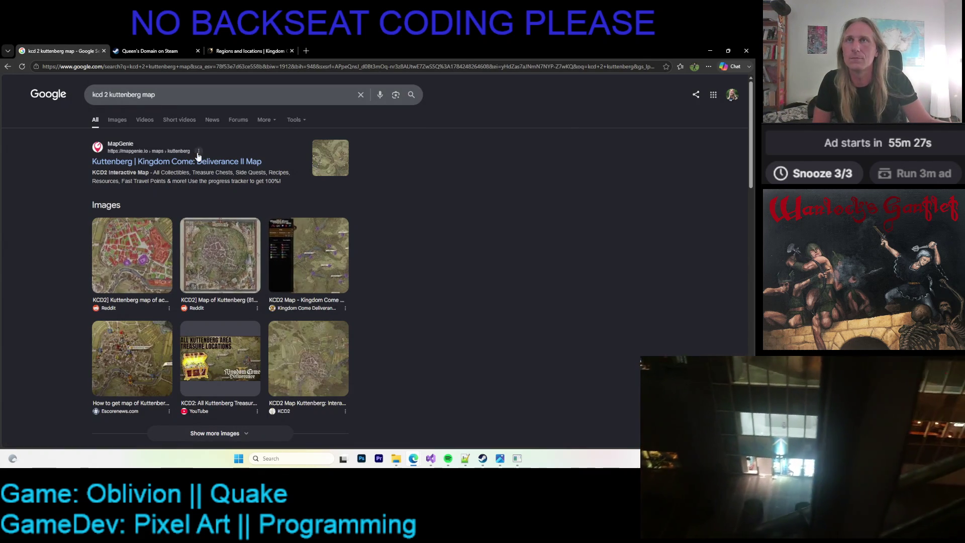
{"action": "left_click", "coordinate": [123, 121]}
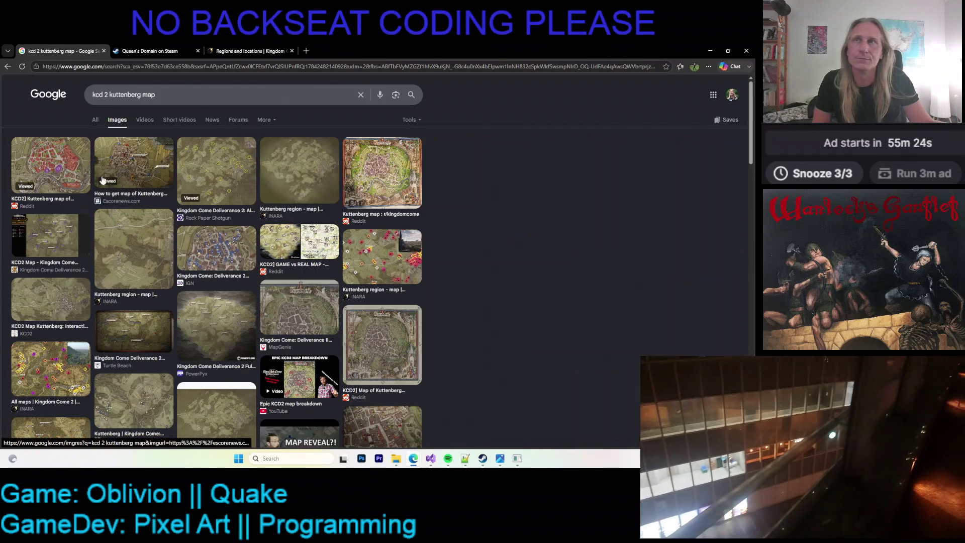
Open the Reddit and Escorenews Kuttenberg map images in new tabs and view the enlarged Escorenews map
{"action": "left_click", "coordinate": [76, 169]}
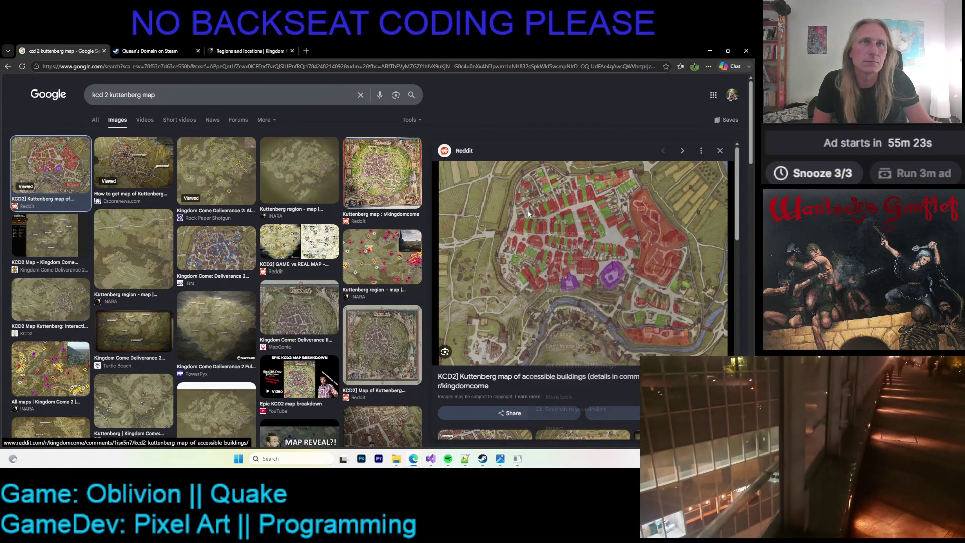
{"action": "right_click", "coordinate": [529, 216]}
{"action": "left_click", "coordinate": [573, 308]}
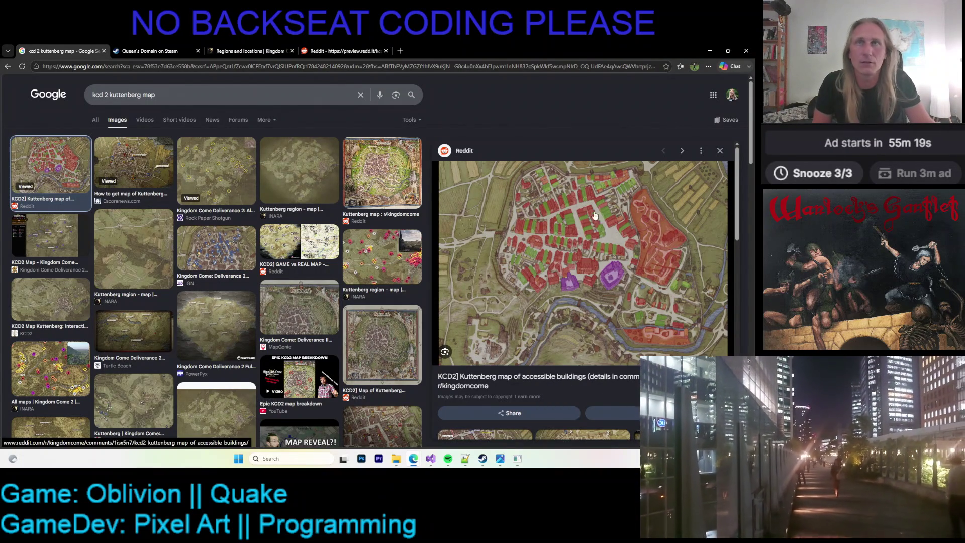
{"action": "left_click", "coordinate": [134, 168]}
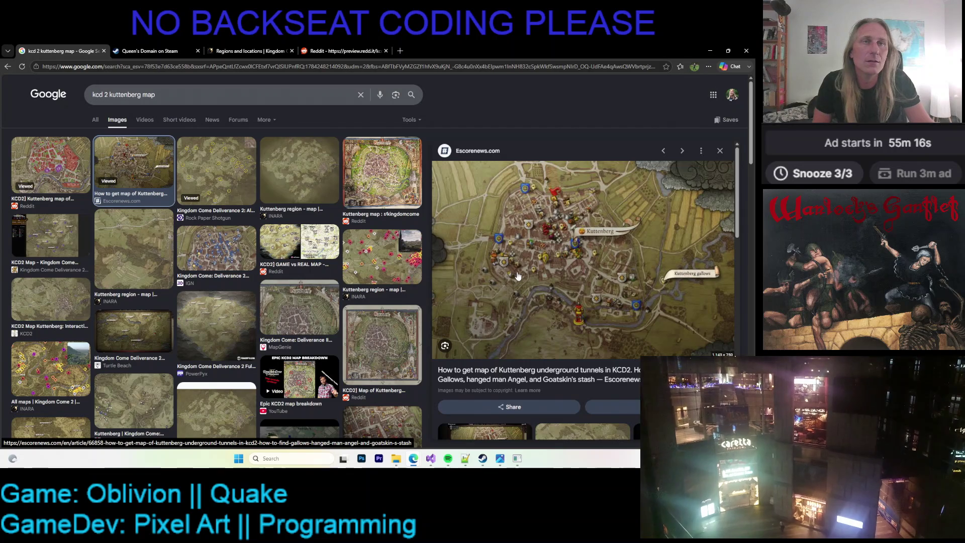
{"action": "right_click", "coordinate": [512, 221]}
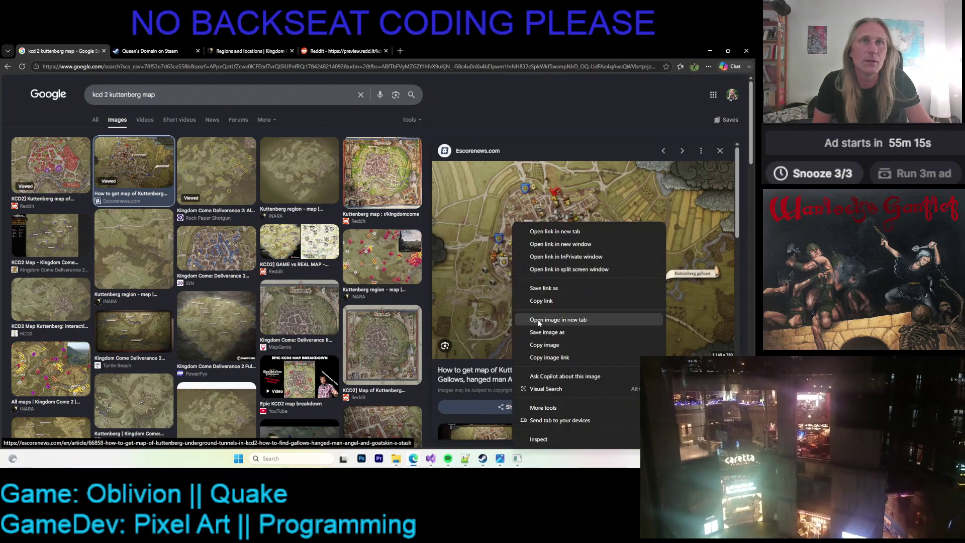
{"action": "left_click", "coordinate": [578, 319]}
{"action": "left_click", "coordinate": [413, 46]}
{"action": "scroll", "coordinate": [421, 253], "scroll_direction": "down", "scroll_amount": 3}
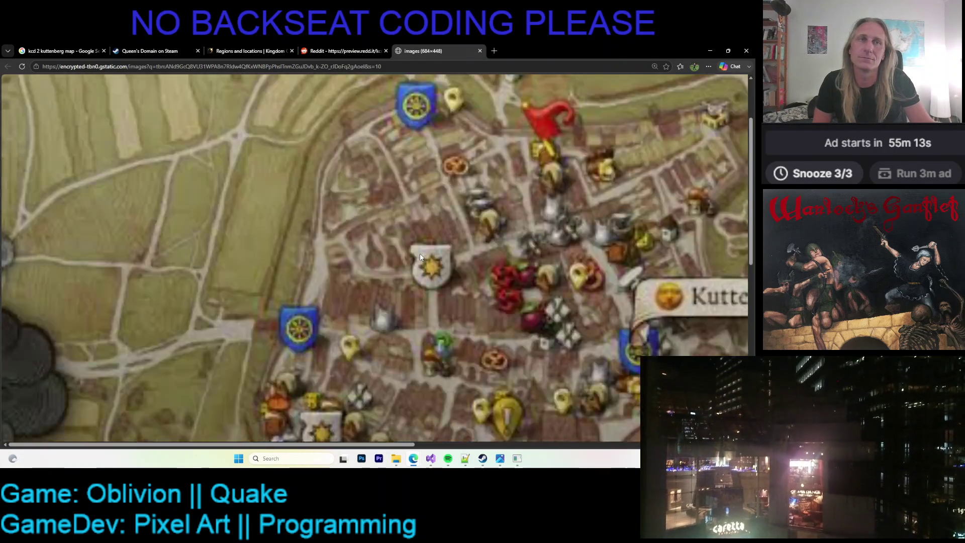
{"action": "scroll", "coordinate": [413, 256], "scroll_direction": "down", "scroll_amount": 2}
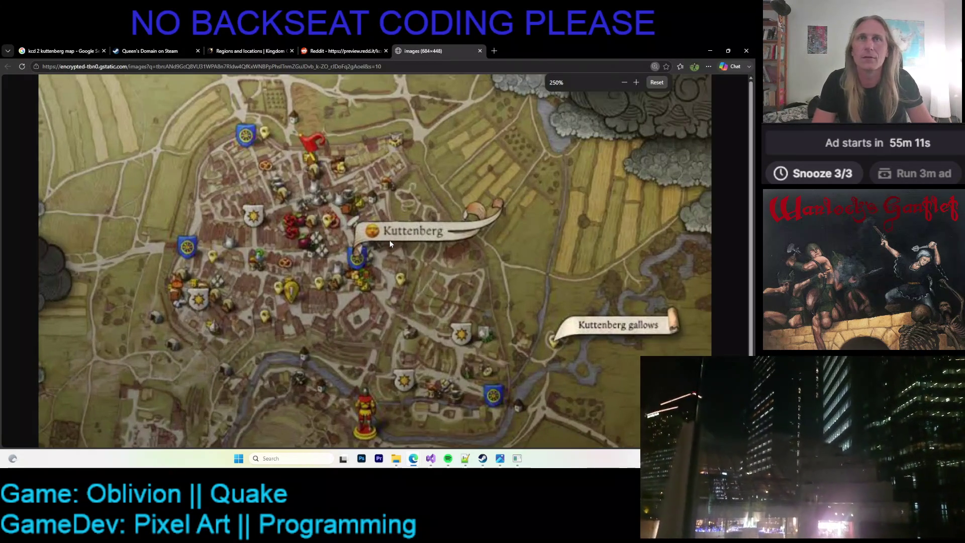
{"action": "left_click", "coordinate": [481, 51]}
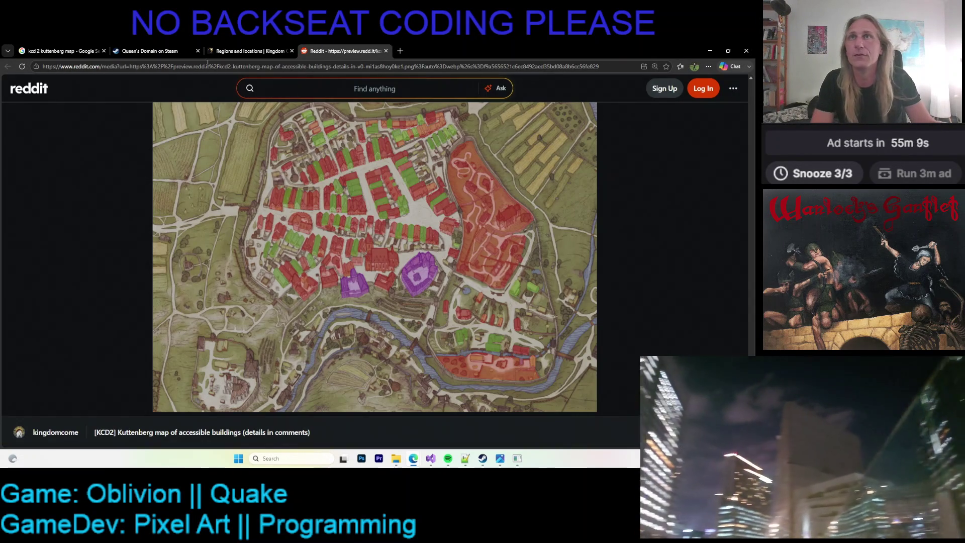
{"action": "left_click", "coordinate": [61, 50]}
Preview the Reddit traders map, IGN interactive maps, INARA all maps and full-resolution Reddit map
{"action": "scroll", "coordinate": [471, 294], "scroll_direction": "down", "scroll_amount": 5}
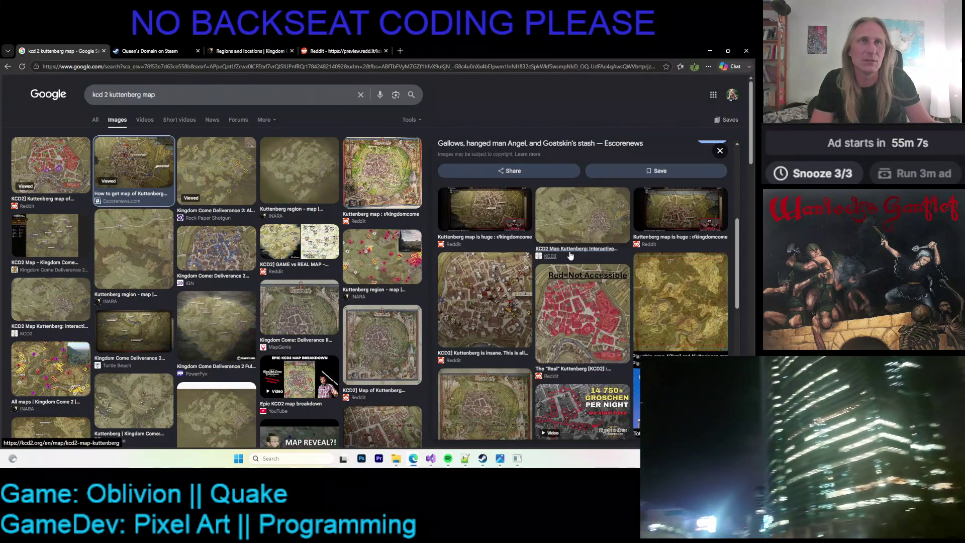
{"action": "left_click", "coordinate": [471, 293]}
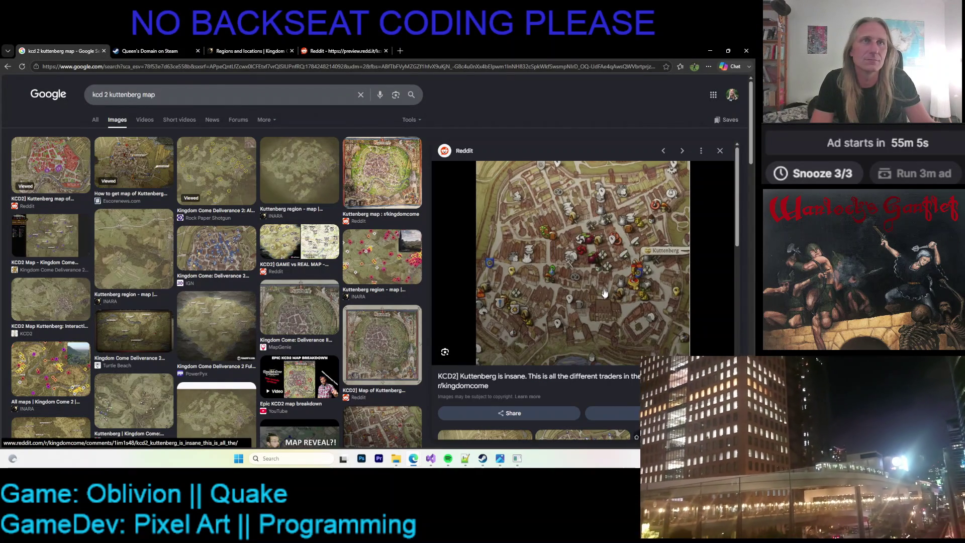
{"action": "scroll", "coordinate": [216, 211], "scroll_direction": "down", "scroll_amount": 2}
{"action": "left_click", "coordinate": [216, 171]}
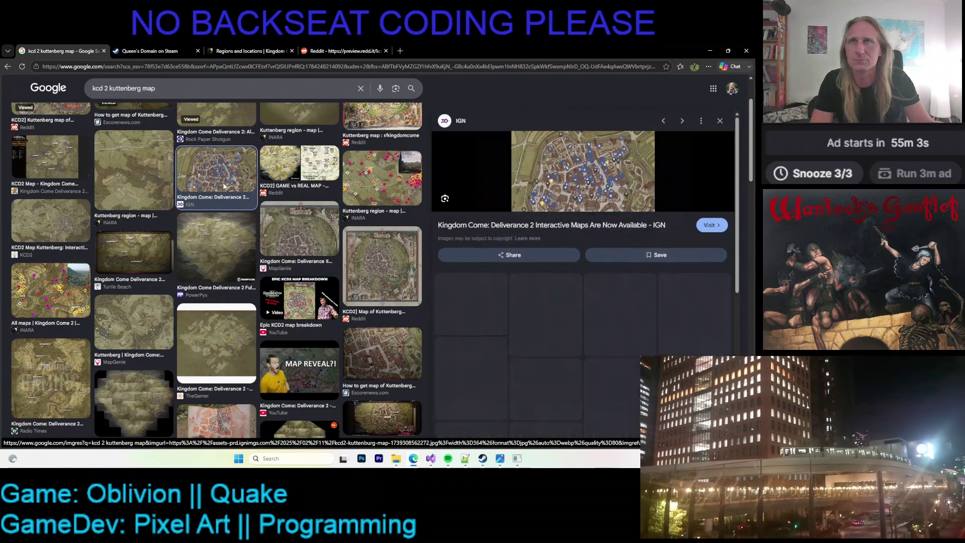
{"action": "left_click", "coordinate": [59, 283]}
{"action": "left_click", "coordinate": [382, 267]}
{"action": "scroll", "coordinate": [99, 151], "scroll_direction": "up", "scroll_amount": 2}
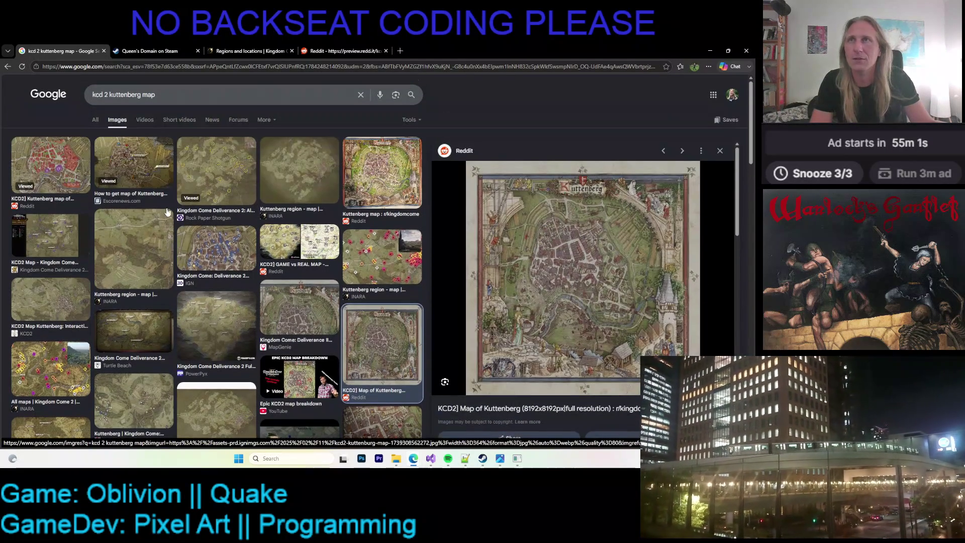
Open the MapGenie Kuttenberg map from the web results in a new tab and switch to it
{"action": "left_click", "coordinate": [98, 119]}
{"action": "scroll", "coordinate": [180, 156], "scroll_direction": "down", "scroll_amount": 1}
{"action": "scroll", "coordinate": [180, 157], "scroll_direction": "up", "scroll_amount": 1}
{"action": "scroll", "coordinate": [180, 157], "scroll_direction": "down", "scroll_amount": 4}
{"action": "scroll", "coordinate": [173, 160], "scroll_direction": "up", "scroll_amount": 4}
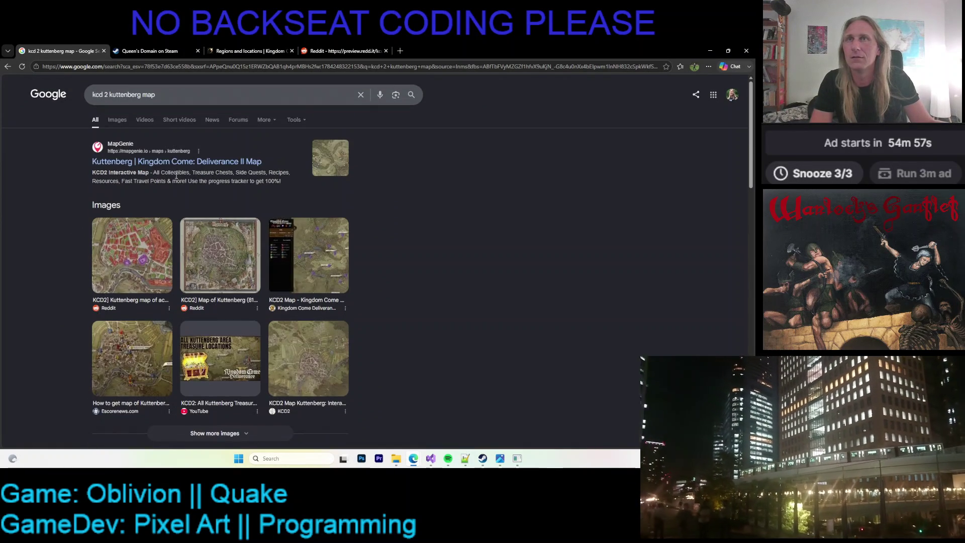
{"action": "right_click", "coordinate": [171, 161]}
{"action": "left_click", "coordinate": [217, 166]}
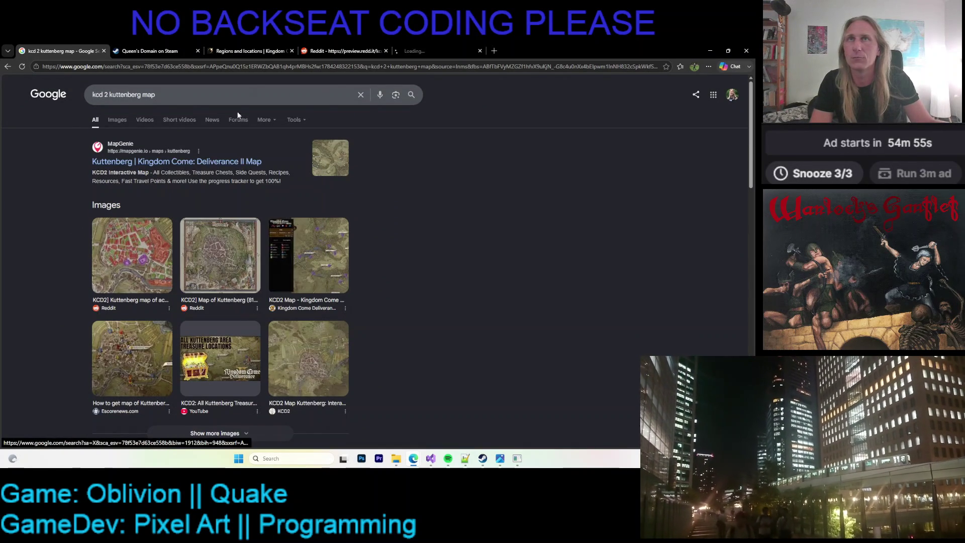
{"action": "left_click", "coordinate": [410, 47]}
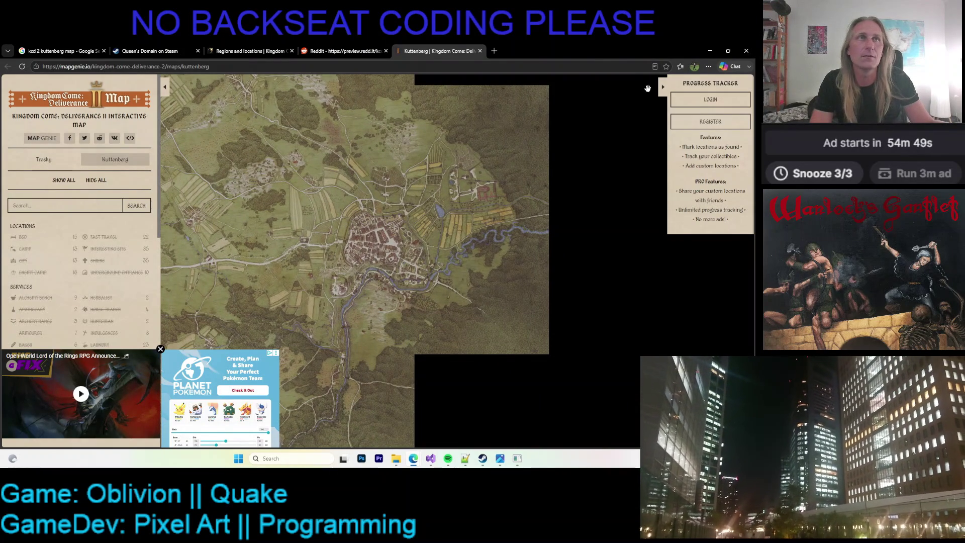
Collapse the Progress Tracker panel and close the video ad covering the map
{"action": "left_click", "coordinate": [663, 87]}
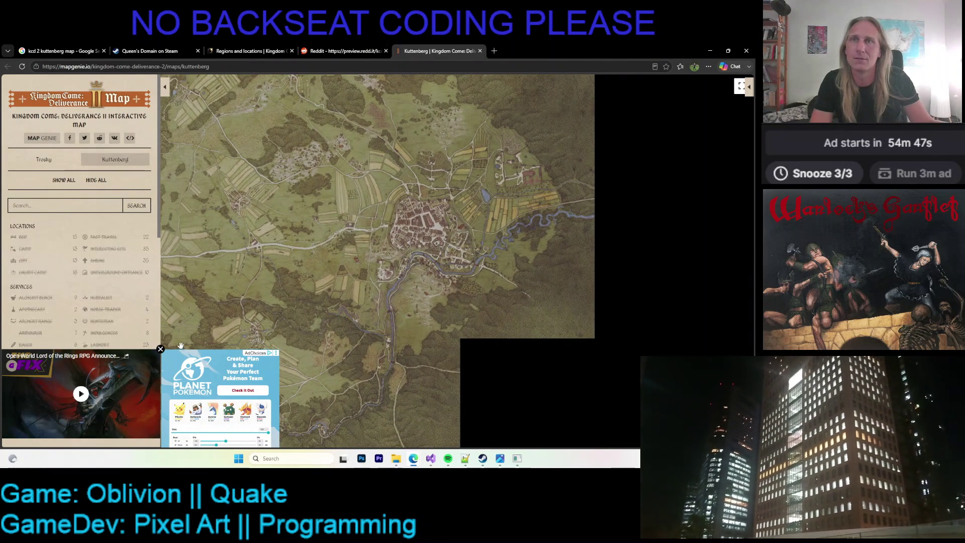
{"action": "left_click", "coordinate": [161, 349]}
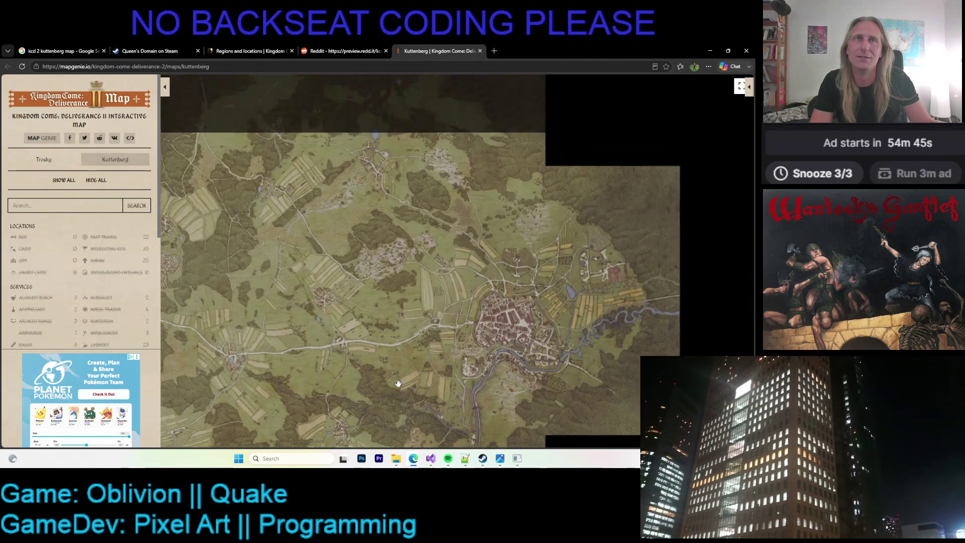
{"action": "scroll", "coordinate": [272, 267], "scroll_direction": "down", "scroll_amount": 3}
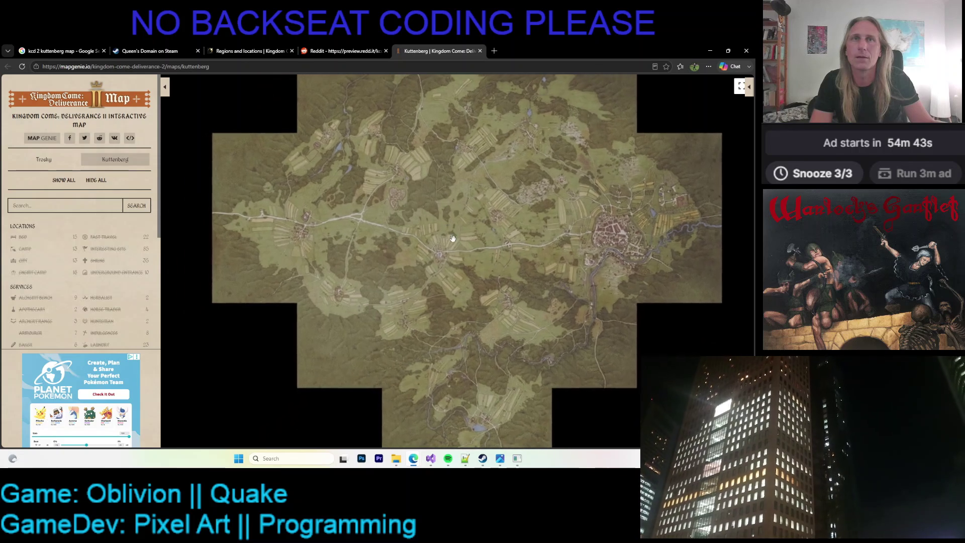
{"action": "scroll", "coordinate": [488, 273], "scroll_direction": "up", "scroll_amount": 1}
{"action": "scroll", "coordinate": [485, 274], "scroll_direction": "down", "scroll_amount": 2}
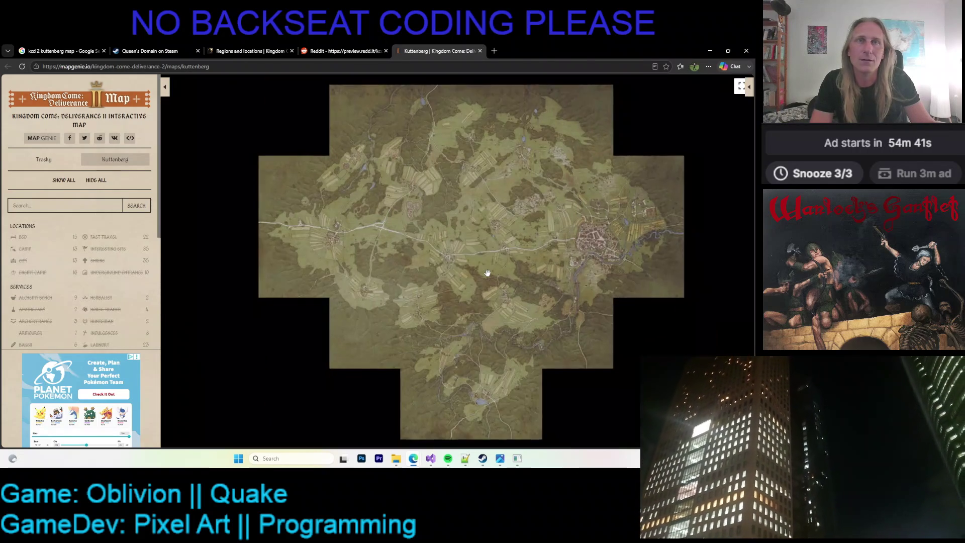
{"action": "scroll", "coordinate": [463, 268], "scroll_direction": "up", "scroll_amount": 3}
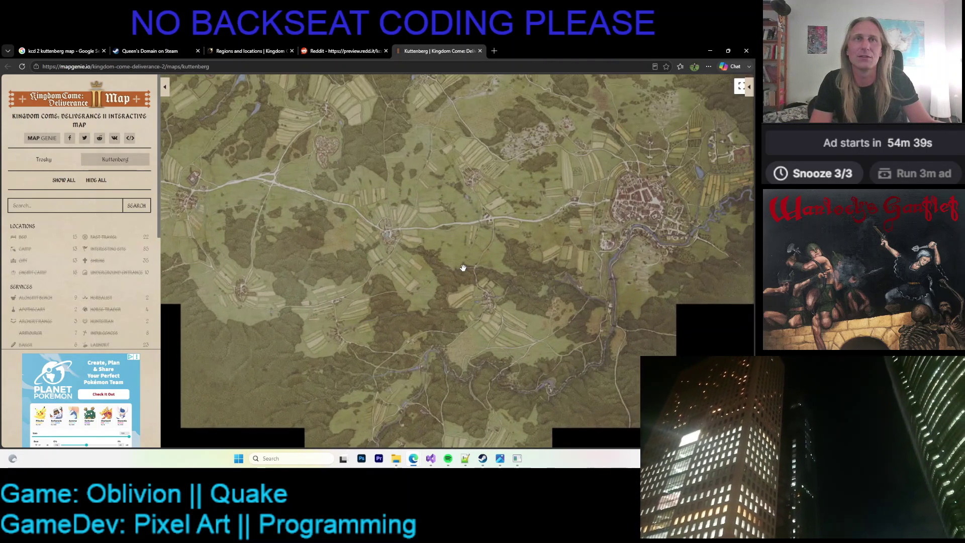
Pan and zoom the map to inspect Kuttenberg and the monastery fields east of town
{"action": "left_click_drag", "start_coordinate": [435, 272], "coordinate": [462, 317]}
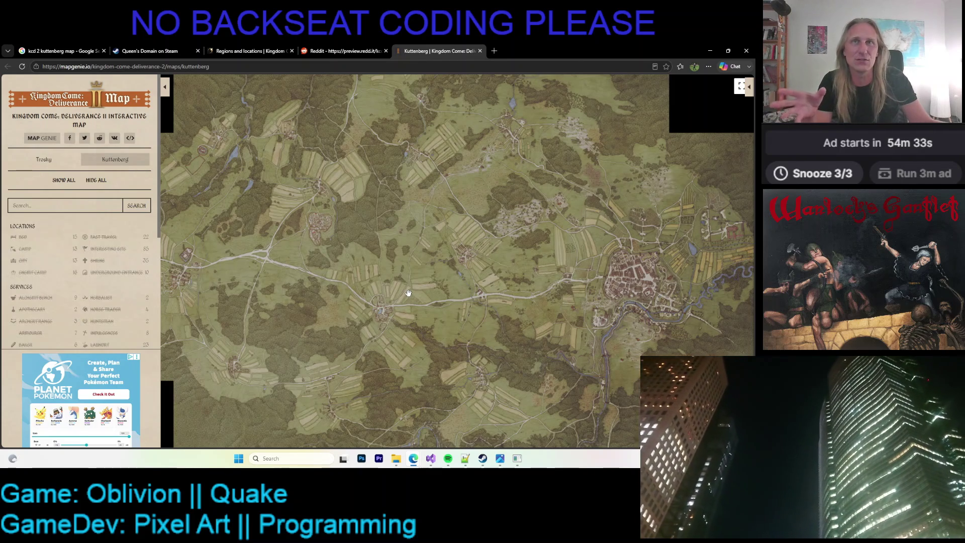
{"action": "left_click_drag", "start_coordinate": [406, 291], "coordinate": [419, 233]}
{"action": "scroll", "coordinate": [419, 233], "scroll_direction": "up", "scroll_amount": 3}
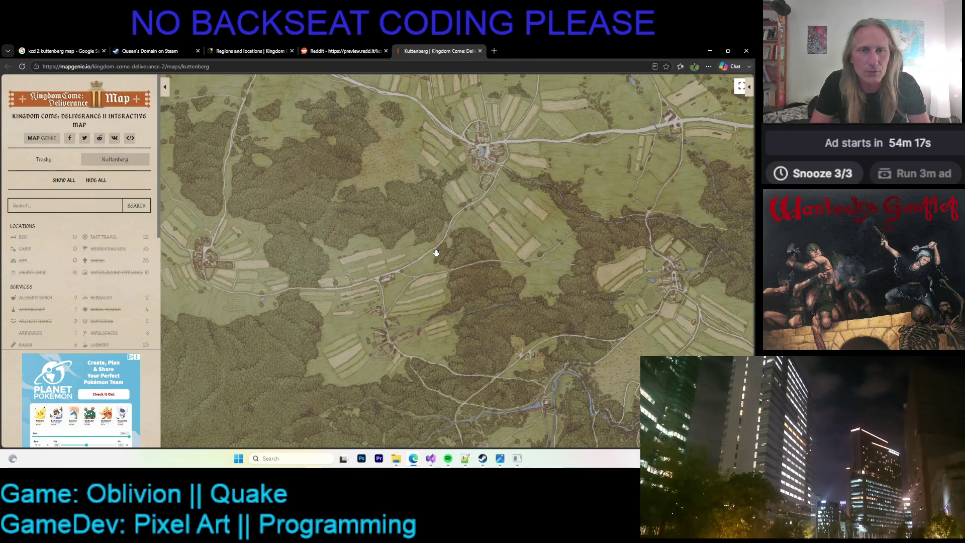
{"action": "scroll", "coordinate": [393, 260], "scroll_direction": "down", "scroll_amount": 2}
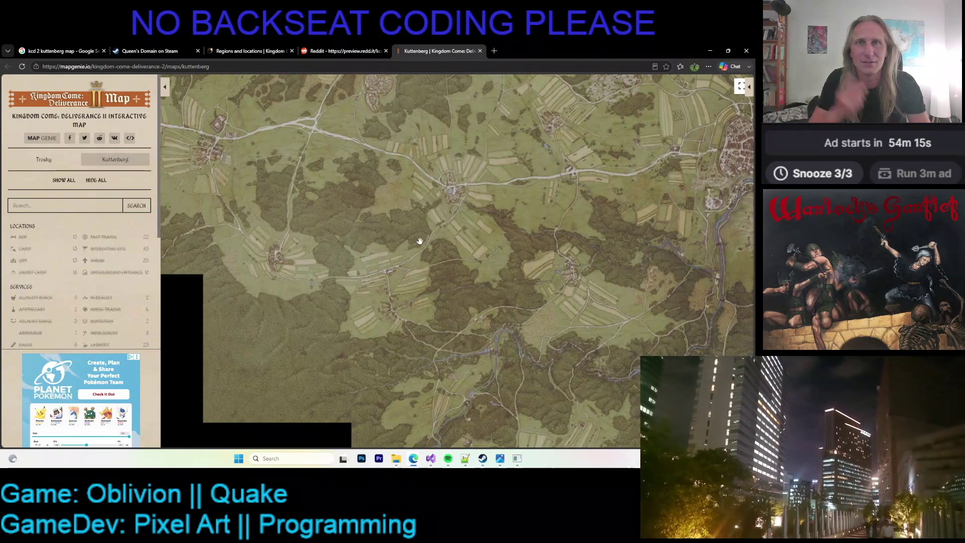
{"action": "scroll", "coordinate": [437, 236], "scroll_direction": "down", "scroll_amount": 3}
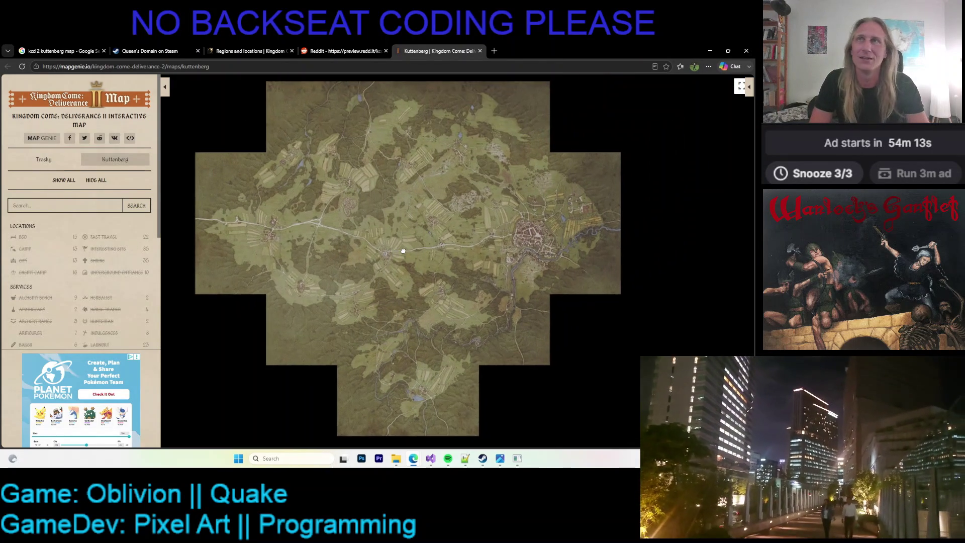
{"action": "scroll", "coordinate": [517, 231], "scroll_direction": "up", "scroll_amount": 3}
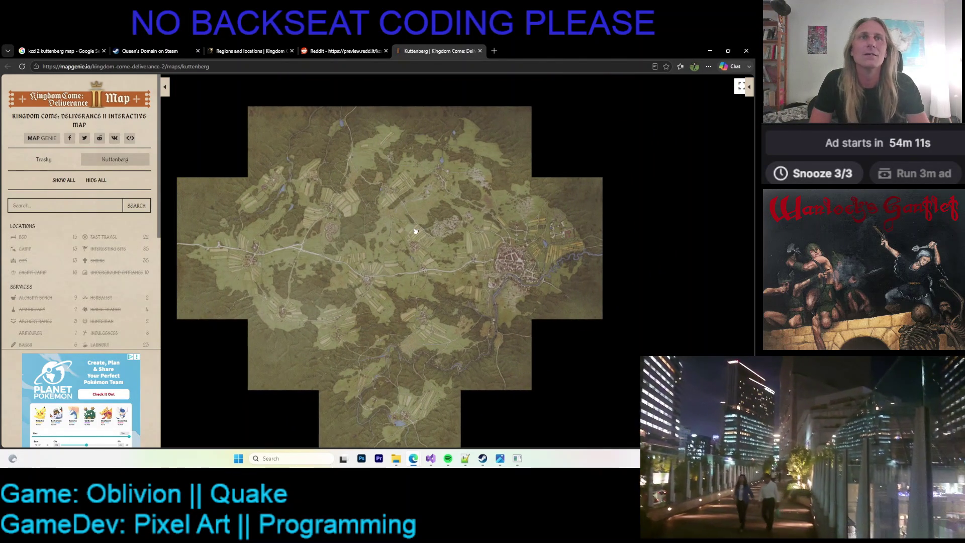
{"action": "scroll", "coordinate": [531, 262], "scroll_direction": "up", "scroll_amount": 5}
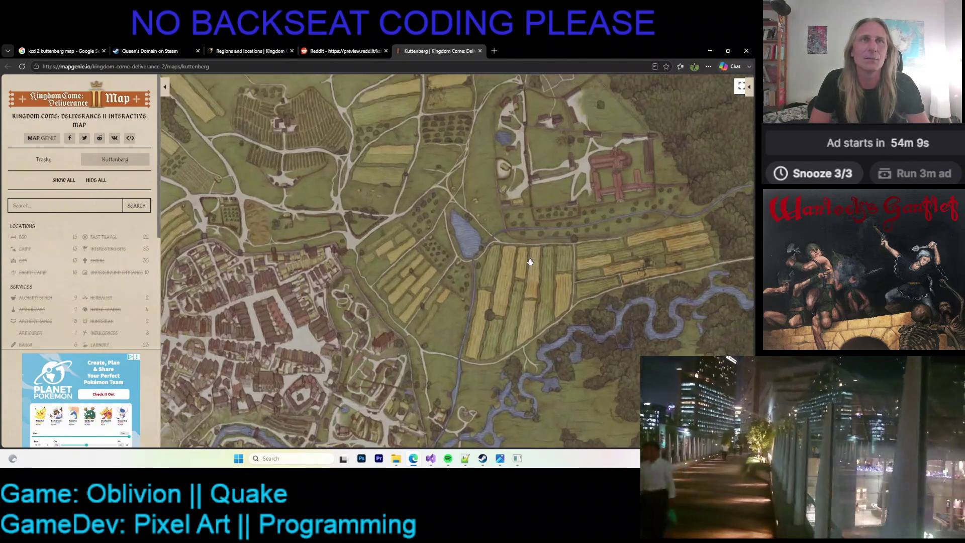
Pan across Kuttenberg town and the fields and river south of it
{"action": "scroll", "coordinate": [467, 233], "scroll_direction": "down", "scroll_amount": 3}
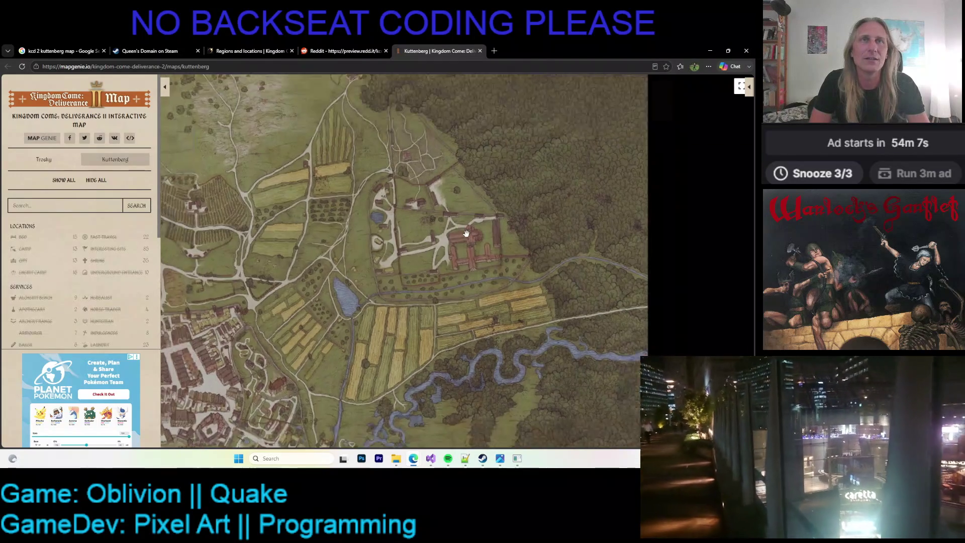
{"action": "scroll", "coordinate": [411, 257], "scroll_direction": "up", "scroll_amount": 2}
{"action": "scroll", "coordinate": [411, 257], "scroll_direction": "down", "scroll_amount": 4}
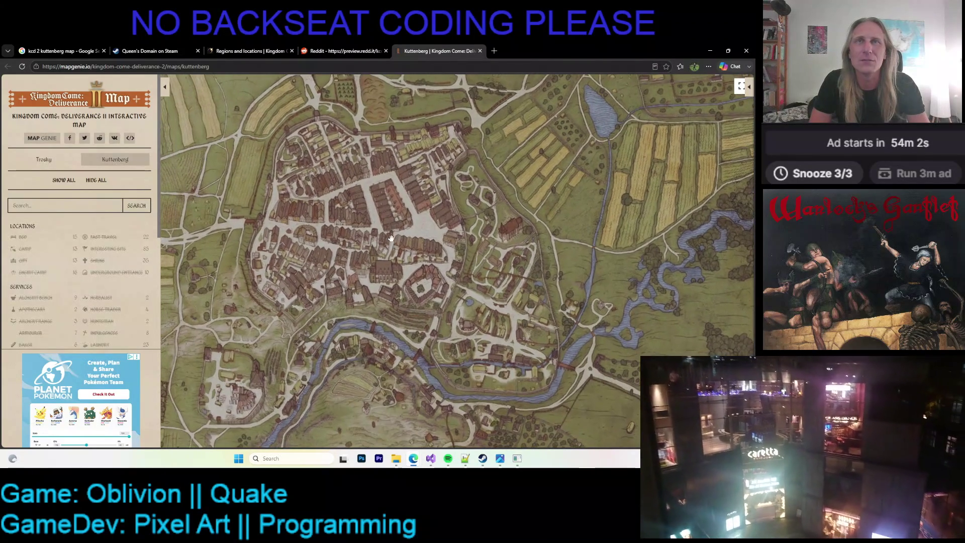
{"action": "left_click_drag", "start_coordinate": [384, 140], "coordinate": [465, 128]}
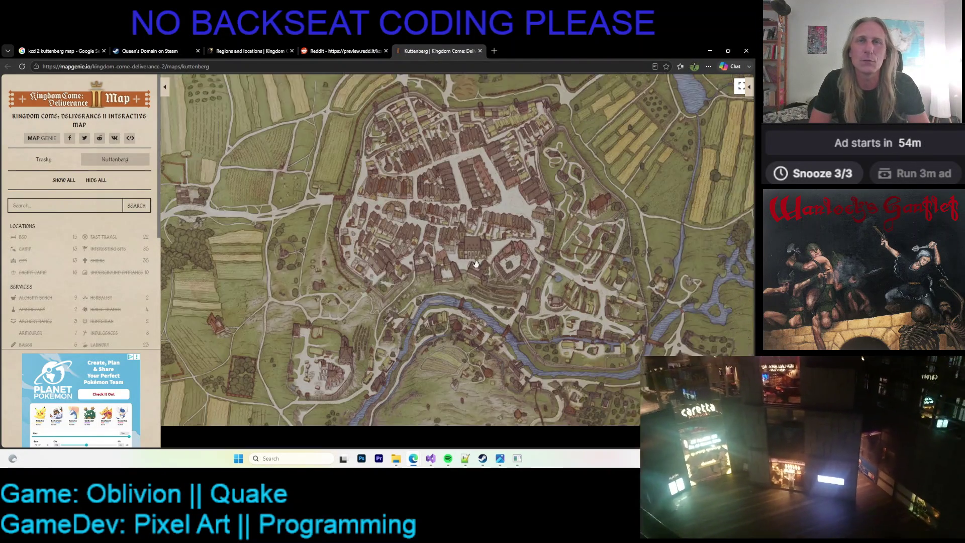
{"action": "left_click_drag", "start_coordinate": [441, 308], "coordinate": [365, 265]}
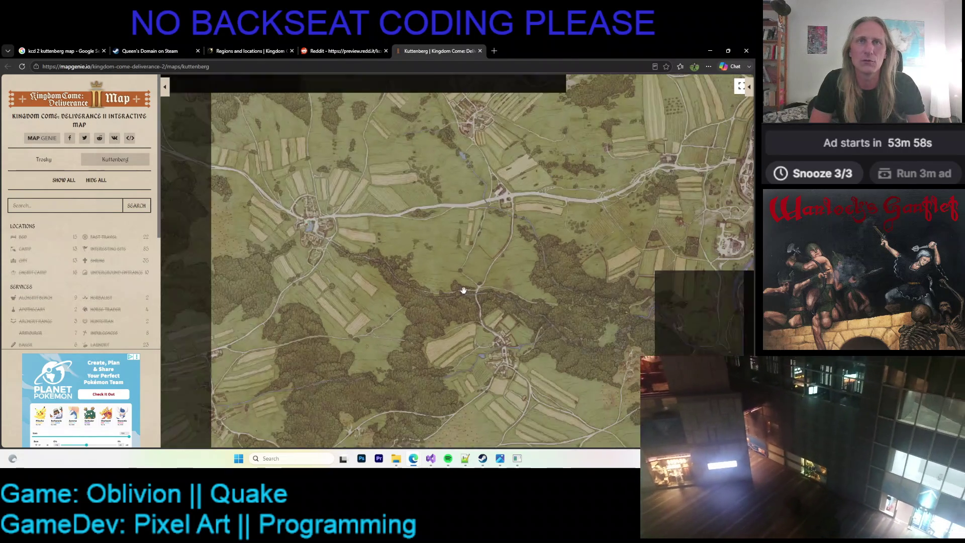
{"action": "left_click_drag", "start_coordinate": [463, 290], "coordinate": [589, 371]}
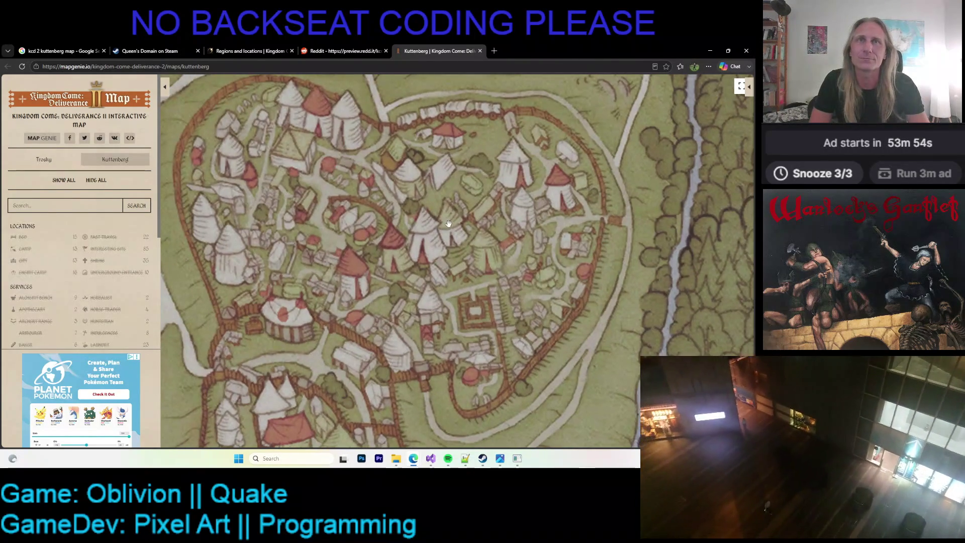
Zoom around, then view the castle, nearby forest and the village with radiating fields
{"action": "scroll", "coordinate": [448, 224], "scroll_direction": "down", "scroll_amount": 1}
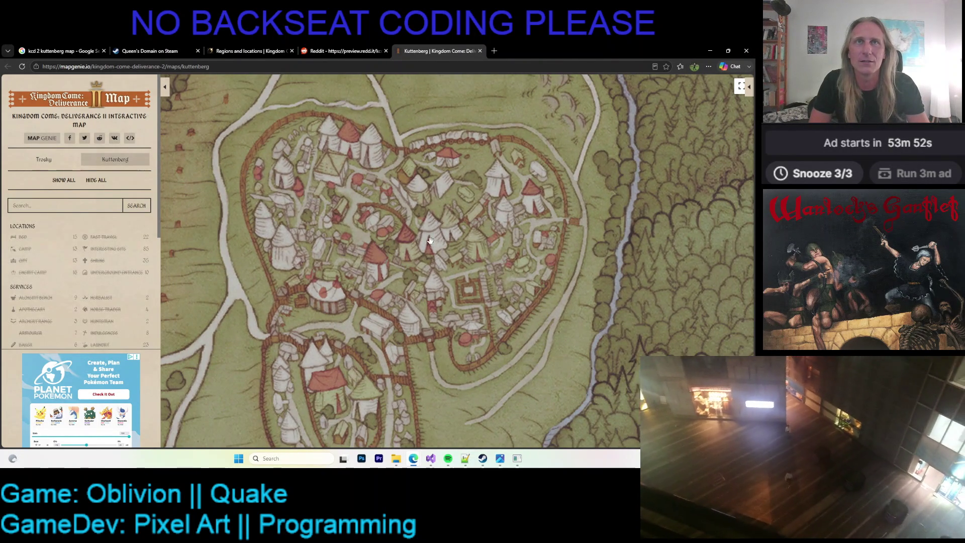
{"action": "scroll", "coordinate": [394, 307], "scroll_direction": "down", "scroll_amount": 1}
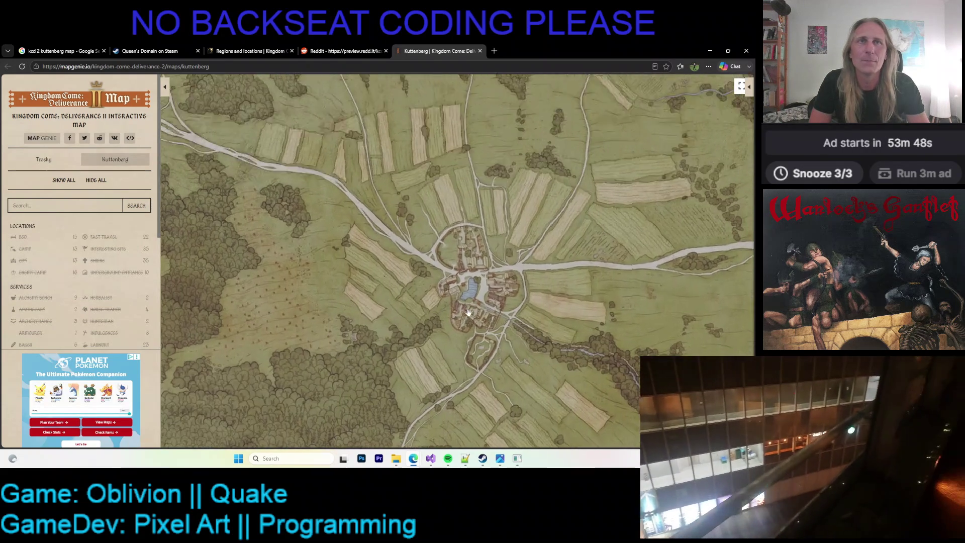
{"action": "scroll", "coordinate": [507, 285], "scroll_direction": "up", "scroll_amount": 1}
{"action": "scroll", "coordinate": [448, 301], "scroll_direction": "down", "scroll_amount": 1}
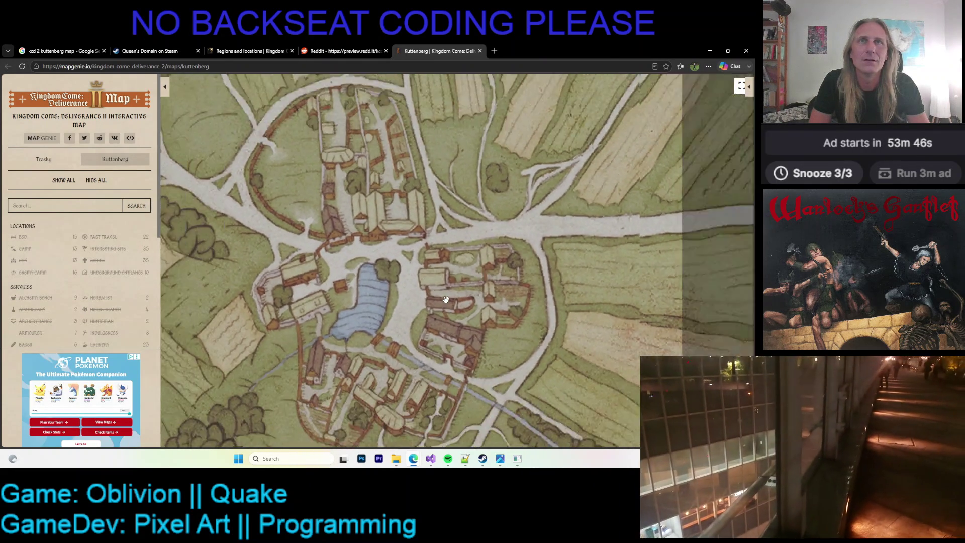
{"action": "scroll", "coordinate": [495, 285], "scroll_direction": "up", "scroll_amount": 1}
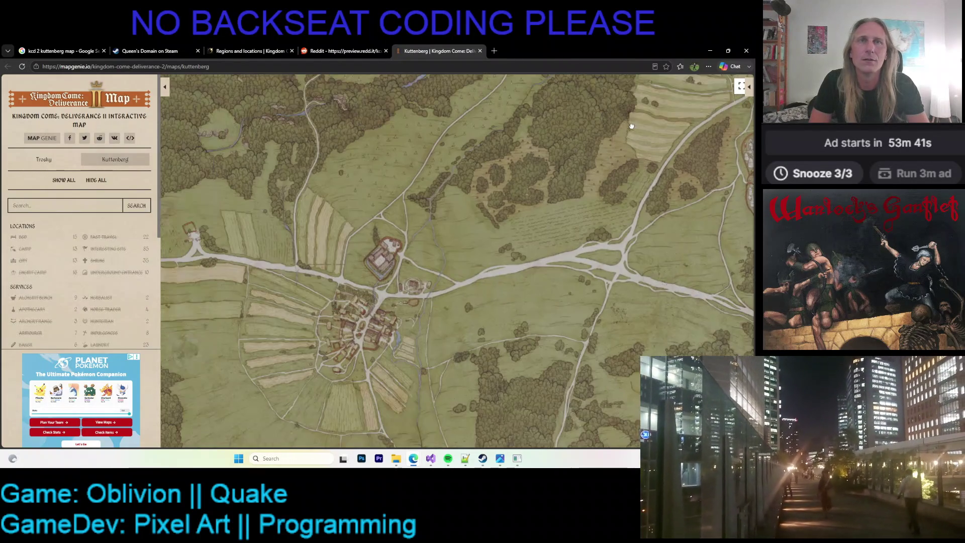
{"action": "left_click_drag", "start_coordinate": [476, 280], "coordinate": [496, 237]}
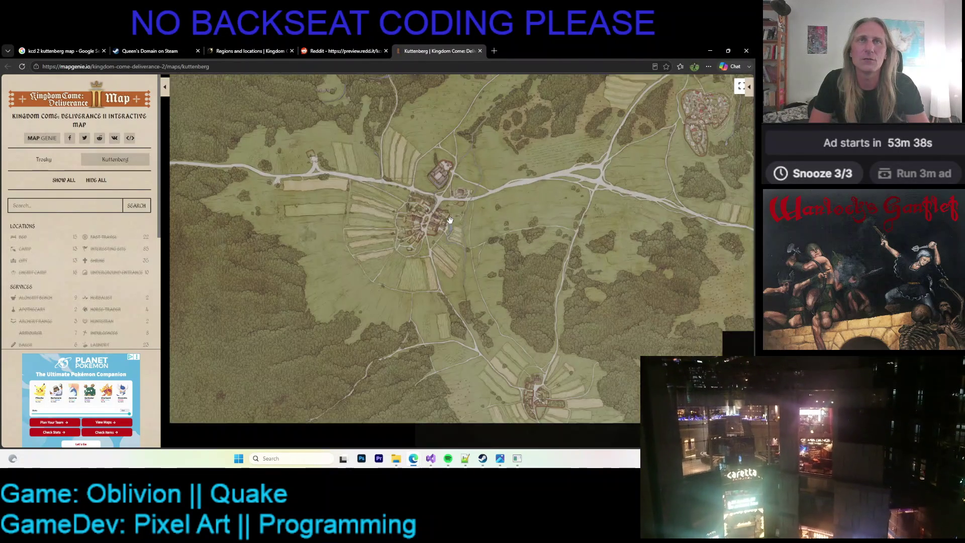
{"action": "left_click_drag", "start_coordinate": [567, 273], "coordinate": [439, 237]}
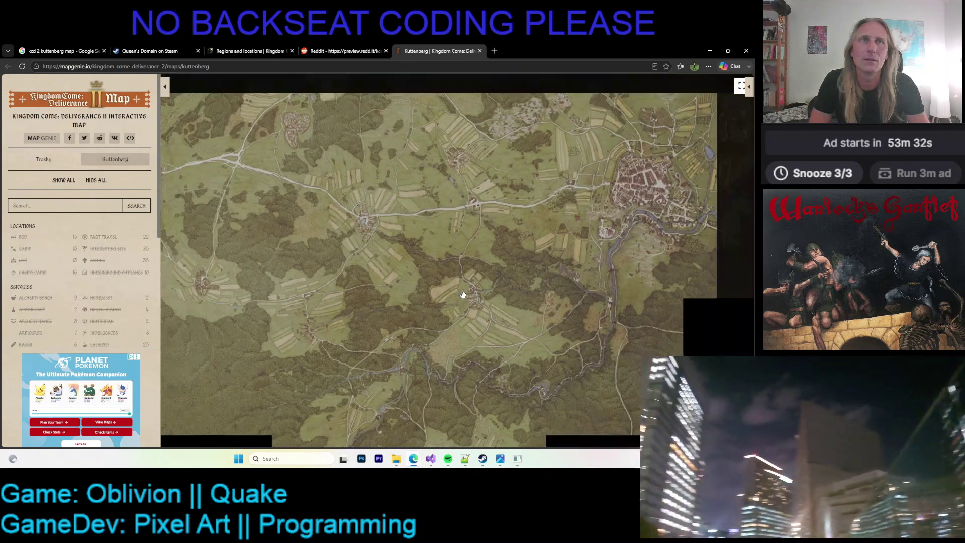
Pan from the tent camp across the forest to the castle and neighbouring villages
{"action": "left_click_drag", "start_coordinate": [478, 209], "coordinate": [467, 259]}
{"action": "scroll", "coordinate": [322, 197], "scroll_direction": "up", "scroll_amount": 5}
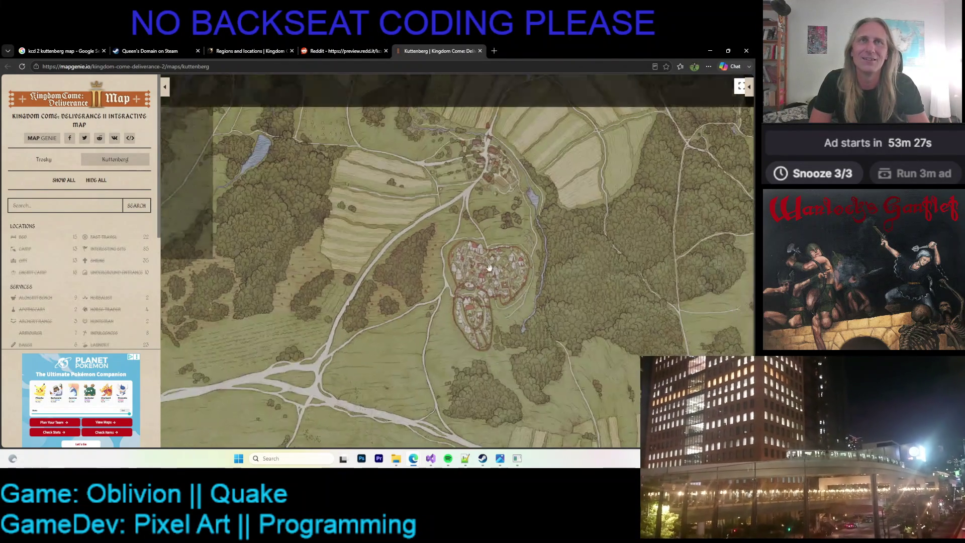
{"action": "left_click_drag", "start_coordinate": [490, 268], "coordinate": [623, 355]}
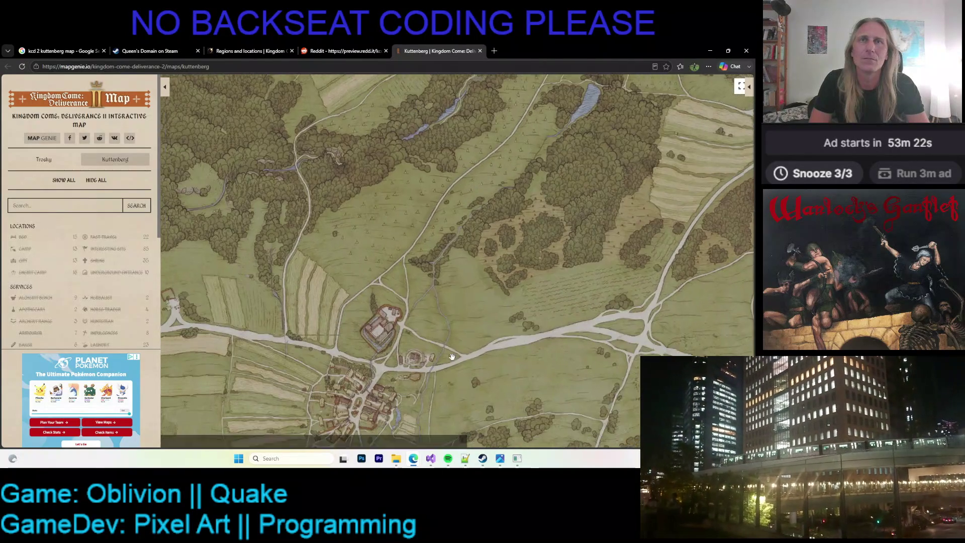
{"action": "left_click_drag", "start_coordinate": [452, 357], "coordinate": [393, 290]}
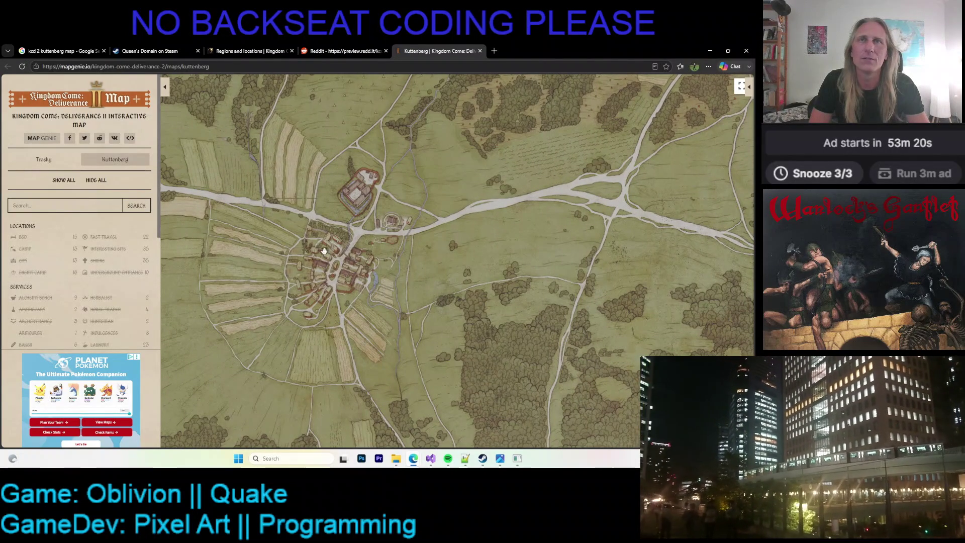
{"action": "scroll", "coordinate": [403, 289], "scroll_direction": "down", "scroll_amount": 2}
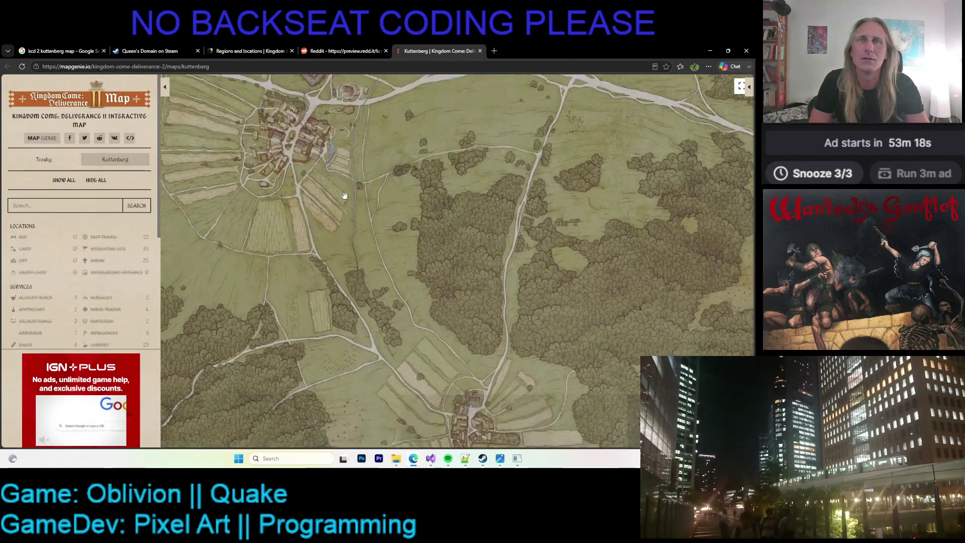
{"action": "left_click_drag", "start_coordinate": [403, 290], "coordinate": [270, 166]}
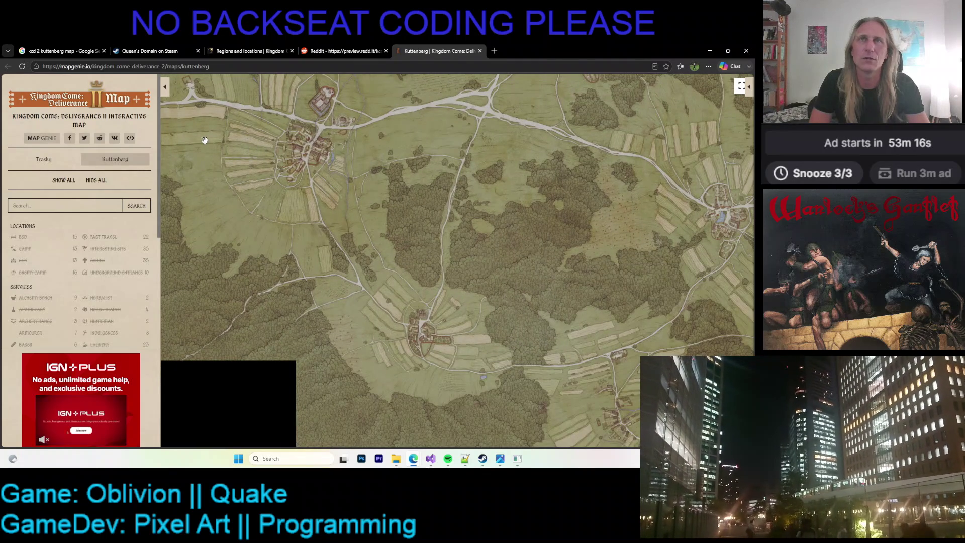
{"action": "left_click_drag", "start_coordinate": [362, 299], "coordinate": [311, 196]}
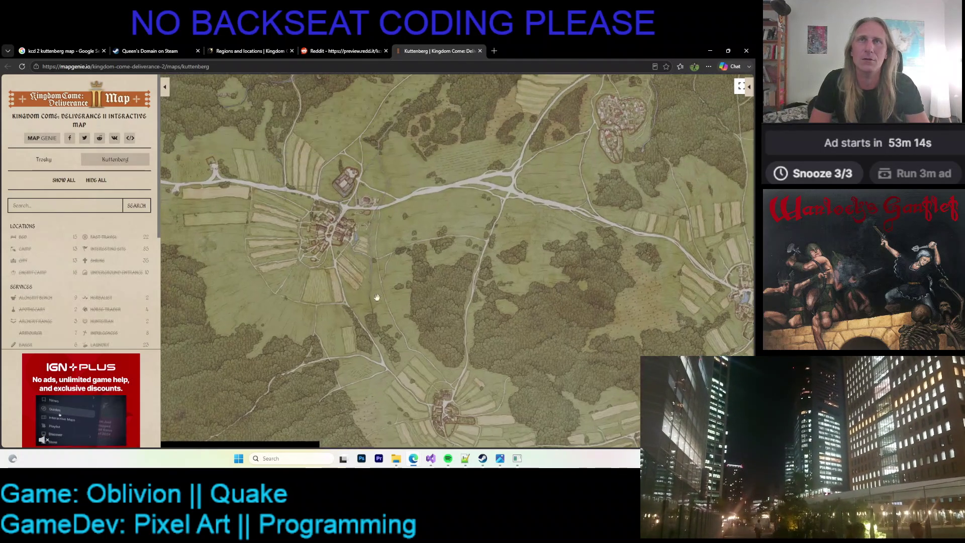
{"action": "scroll", "coordinate": [377, 322], "scroll_direction": "up", "scroll_amount": 5}
{"action": "scroll", "coordinate": [392, 281], "scroll_direction": "down", "scroll_amount": 1}
{"action": "scroll", "coordinate": [392, 283], "scroll_direction": "down", "scroll_amount": 3}
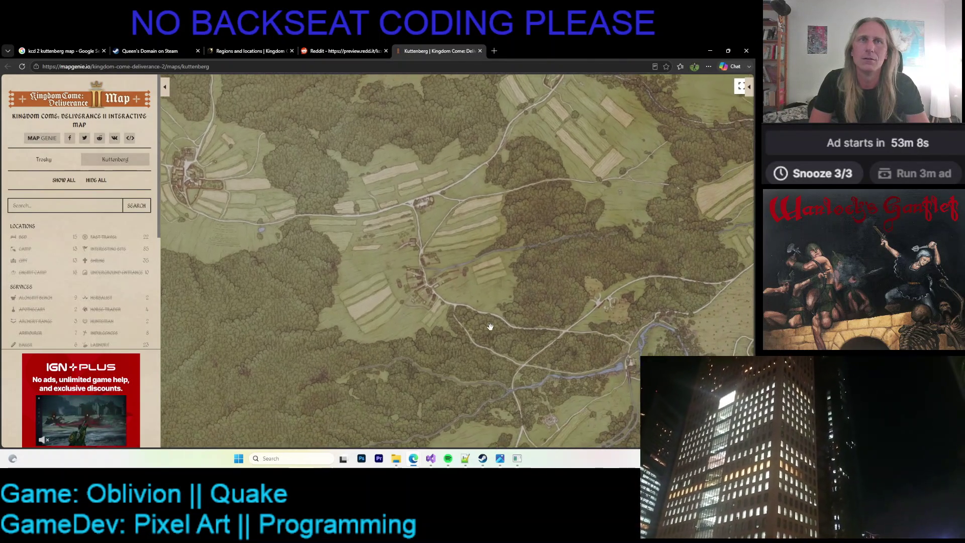
Follow the forest and roads past the river junction to the village with the lake
{"action": "left_click_drag", "start_coordinate": [491, 326], "coordinate": [406, 285]}
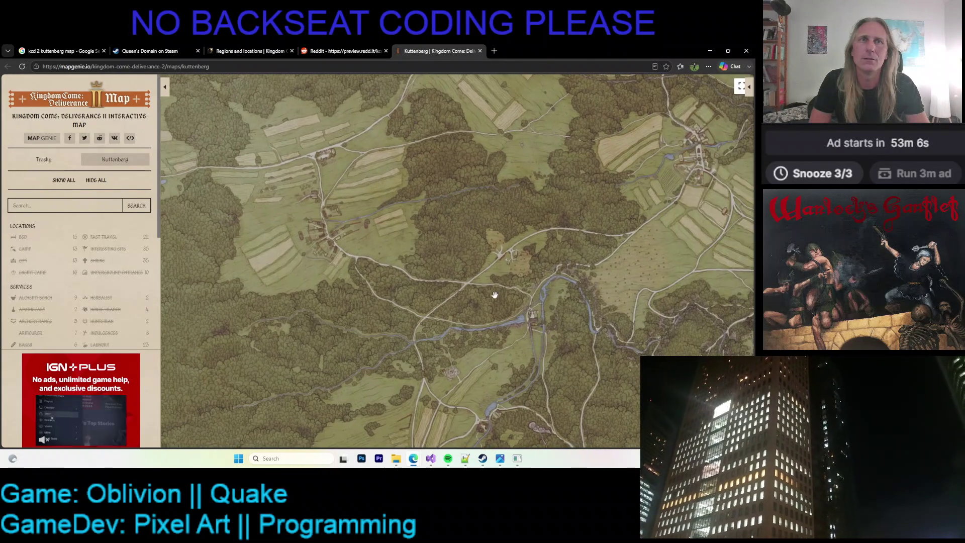
{"action": "left_click_drag", "start_coordinate": [492, 296], "coordinate": [375, 221]}
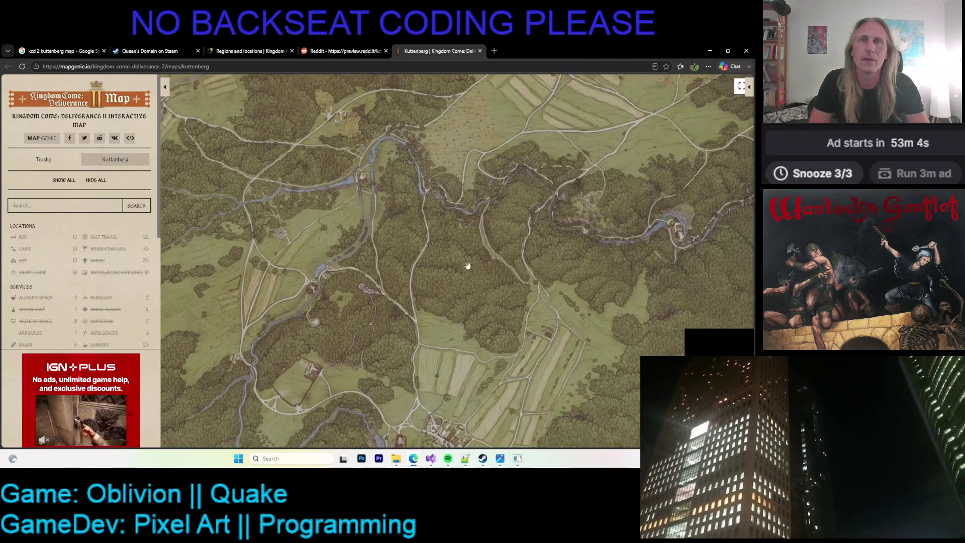
{"action": "left_click_drag", "start_coordinate": [475, 259], "coordinate": [517, 200]}
{"action": "left_click_drag", "start_coordinate": [475, 227], "coordinate": [454, 250]}
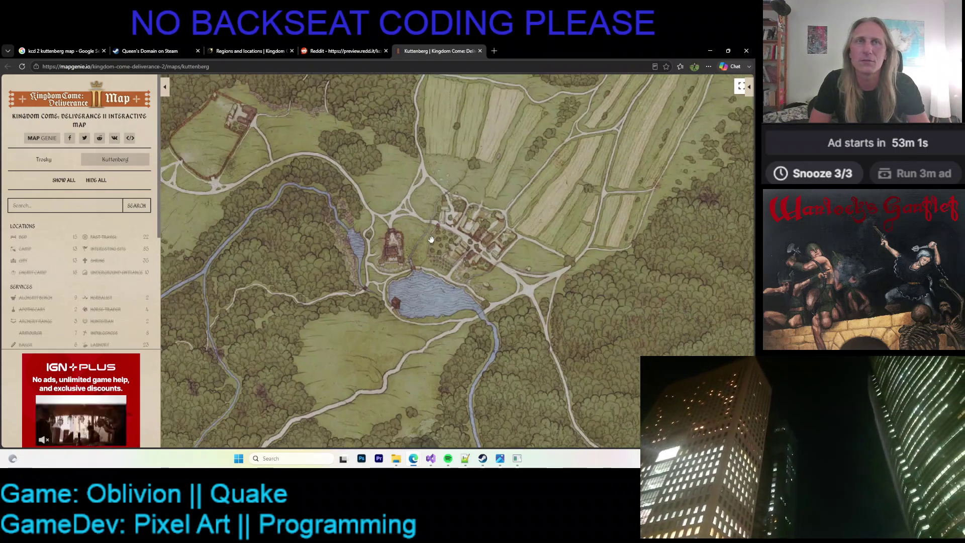
{"action": "scroll", "coordinate": [424, 179], "scroll_direction": "down", "scroll_amount": 5}
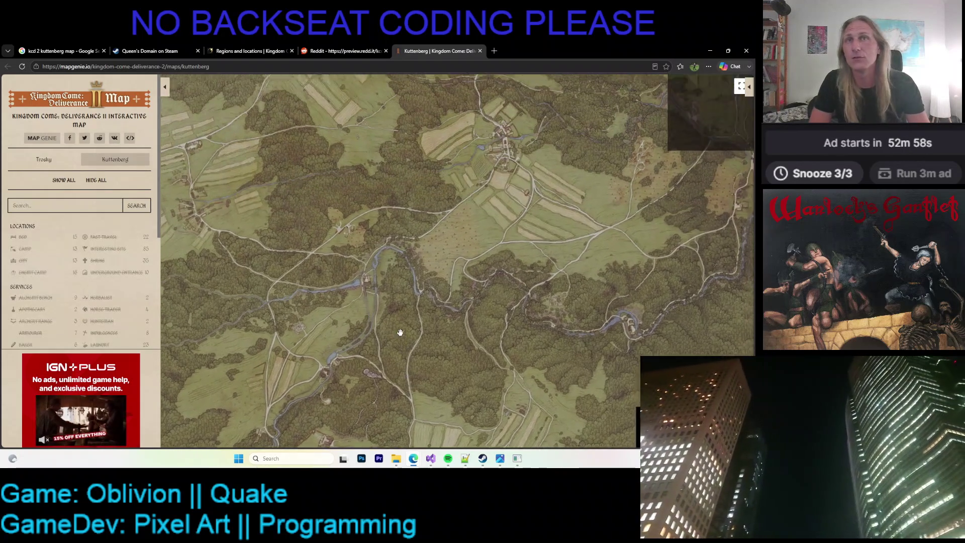
{"action": "scroll", "coordinate": [507, 278], "scroll_direction": "up", "scroll_amount": 4}
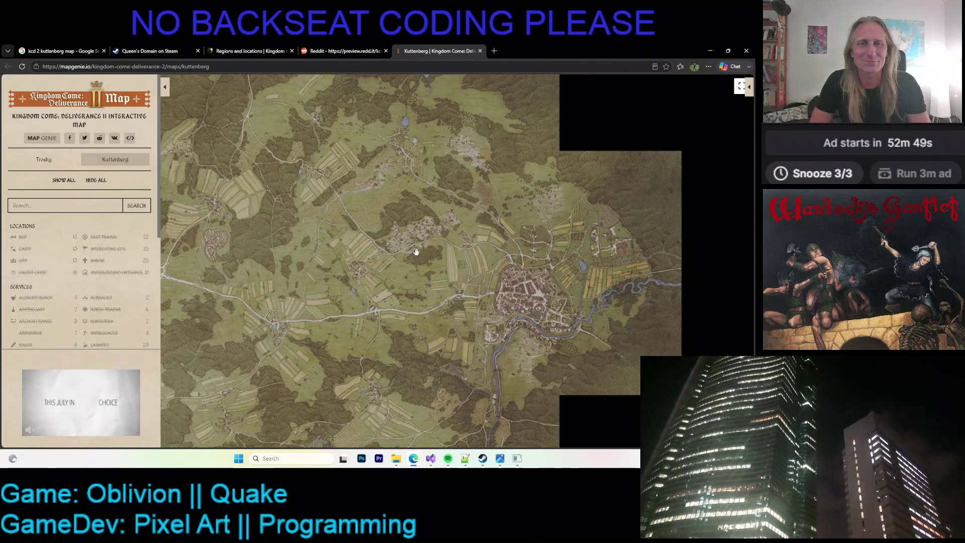
{"action": "scroll", "coordinate": [432, 315], "scroll_direction": "up", "scroll_amount": 2}
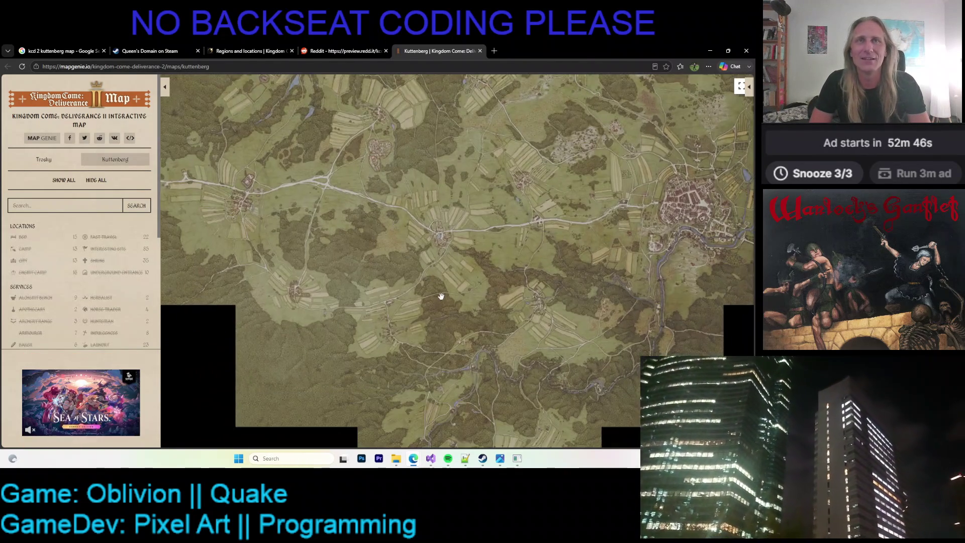
{"action": "mouse_move", "coordinate": [441, 297]}
{"action": "left_mouse_down"}
{"action": "mouse_move", "coordinate": [388, 173]}
{"action": "mouse_move", "coordinate": [429, 192]}
{"action": "mouse_move", "coordinate": [382, 263]}
{"action": "mouse_move", "coordinate": [468, 252]}
{"action": "mouse_move", "coordinate": [532, 263]}
{"action": "mouse_move", "coordinate": [549, 294]}
{"action": "mouse_move", "coordinate": [468, 372]}
{"action": "mouse_move", "coordinate": [467, 307]}
{"action": "mouse_move", "coordinate": [495, 272]}
{"action": "left_mouse_up"}
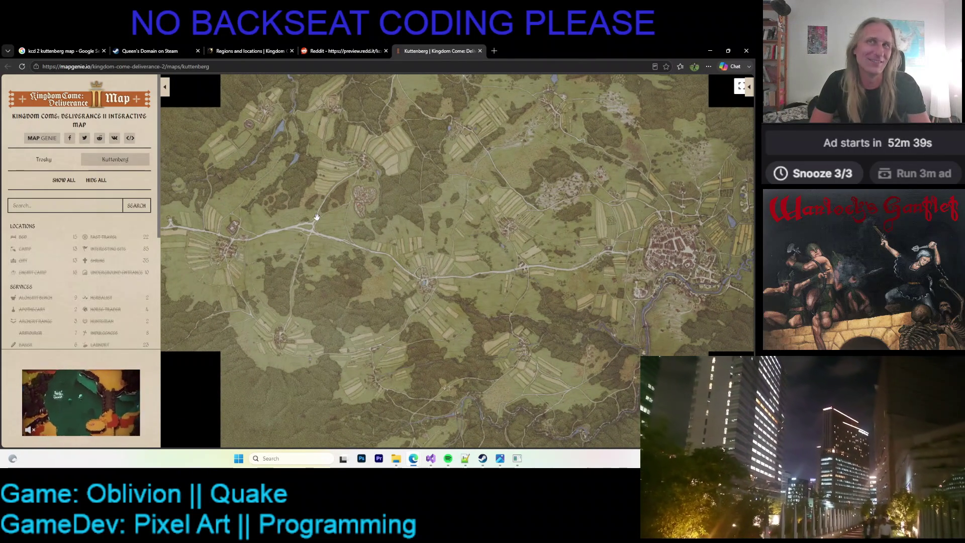
Hide the location list, view Kuttenberg city and the whole region full-window, then return to the results
{"action": "left_click", "coordinate": [165, 88]}
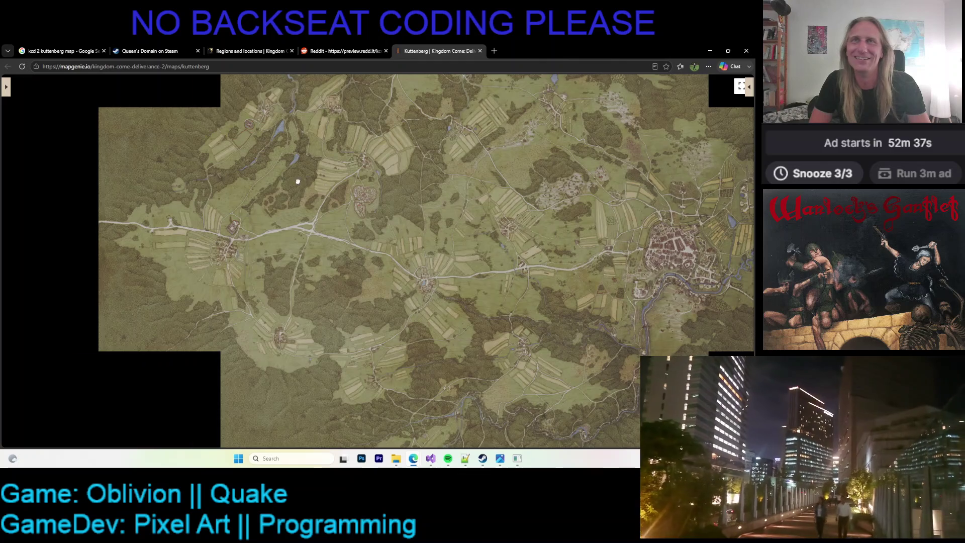
{"action": "scroll", "coordinate": [206, 195], "scroll_direction": "down", "scroll_amount": 2}
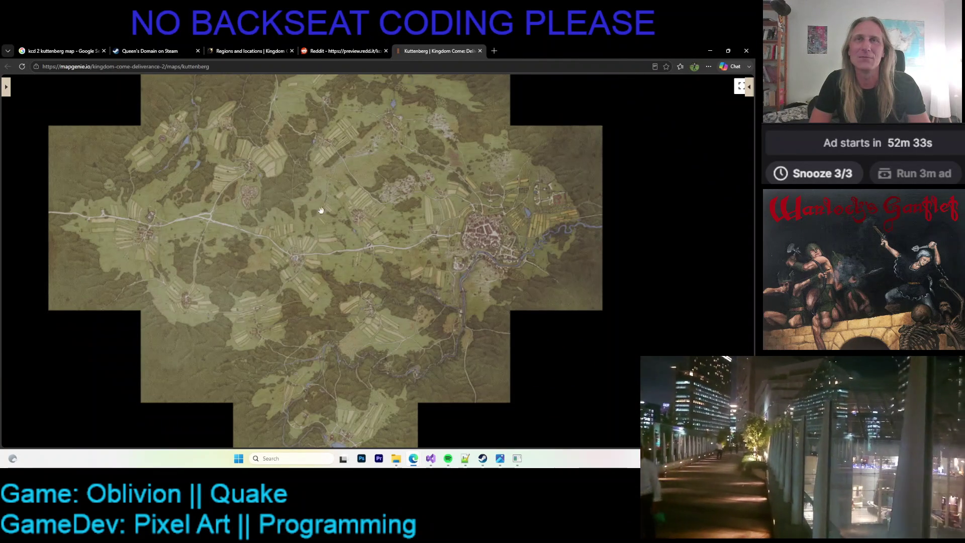
{"action": "scroll", "coordinate": [360, 206], "scroll_direction": "up", "scroll_amount": 3}
{"action": "mouse_move", "coordinate": [360, 206]}
{"action": "left_mouse_down"}
{"action": "mouse_move", "coordinate": [395, 201]}
{"action": "mouse_move", "coordinate": [297, 208]}
{"action": "left_mouse_up"}
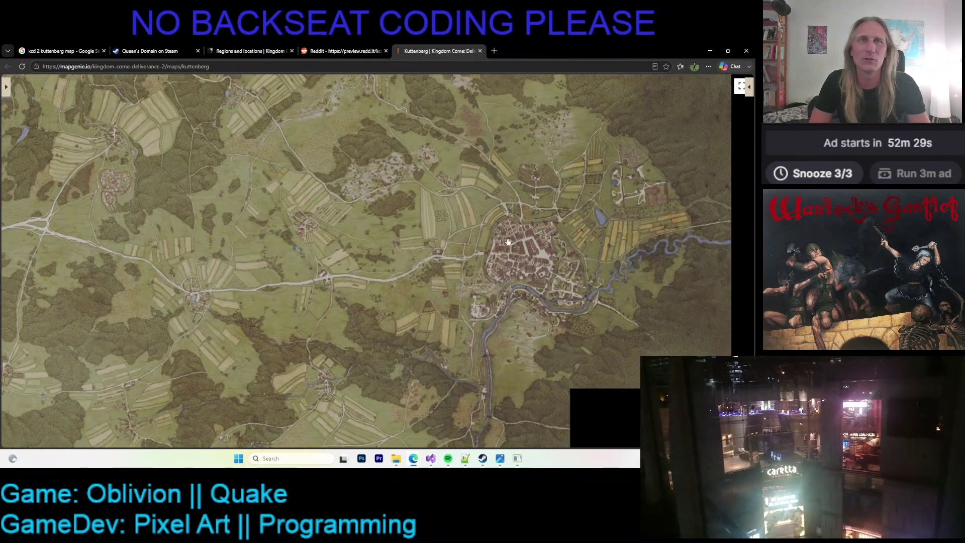
{"action": "scroll", "coordinate": [556, 288], "scroll_direction": "up", "scroll_amount": 3}
{"action": "left_click_drag", "start_coordinate": [556, 287], "coordinate": [434, 242]}
{"action": "scroll", "coordinate": [231, 227], "scroll_direction": "down", "scroll_amount": 3}
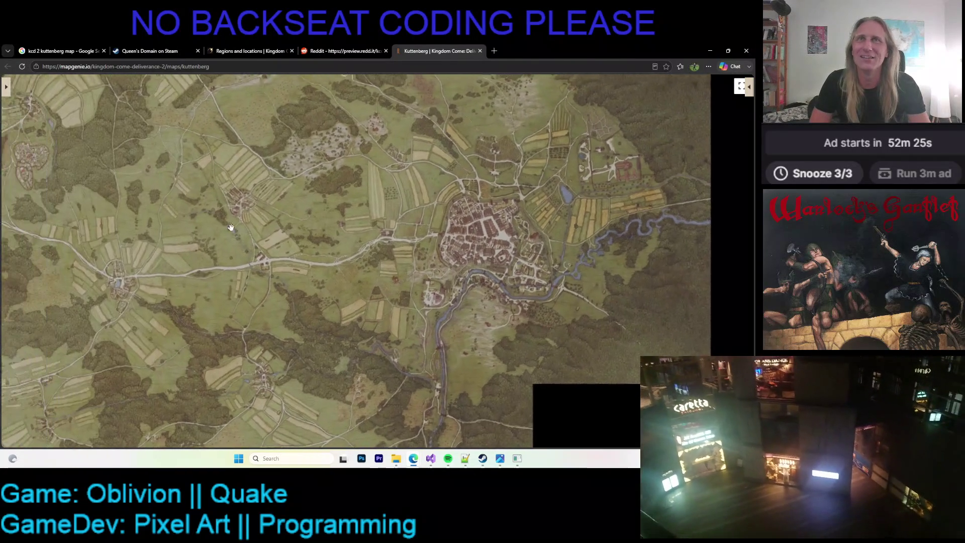
{"action": "scroll", "coordinate": [231, 227], "scroll_direction": "down", "scroll_amount": 3}
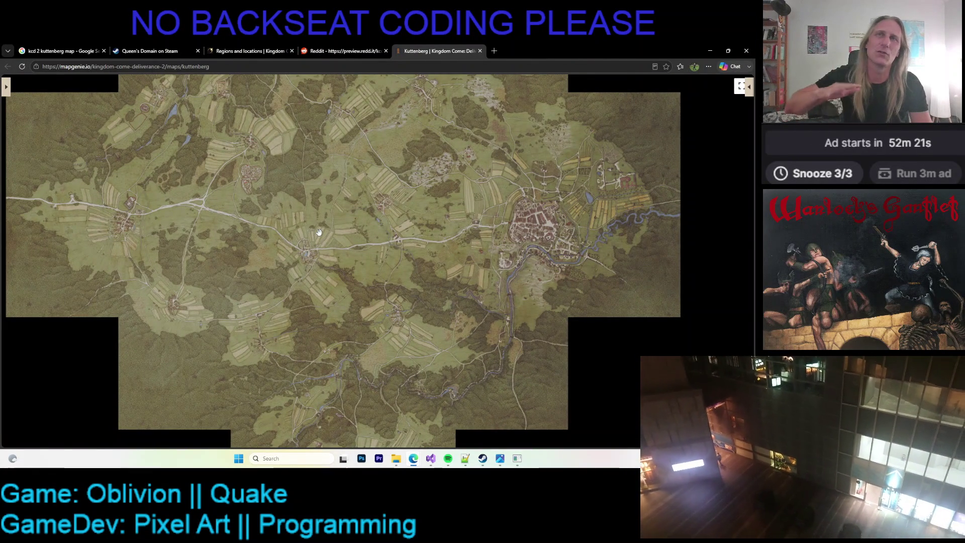
{"action": "left_click_drag", "start_coordinate": [320, 232], "coordinate": [318, 246]}
{"action": "scroll", "coordinate": [317, 247], "scroll_direction": "down", "scroll_amount": 1}
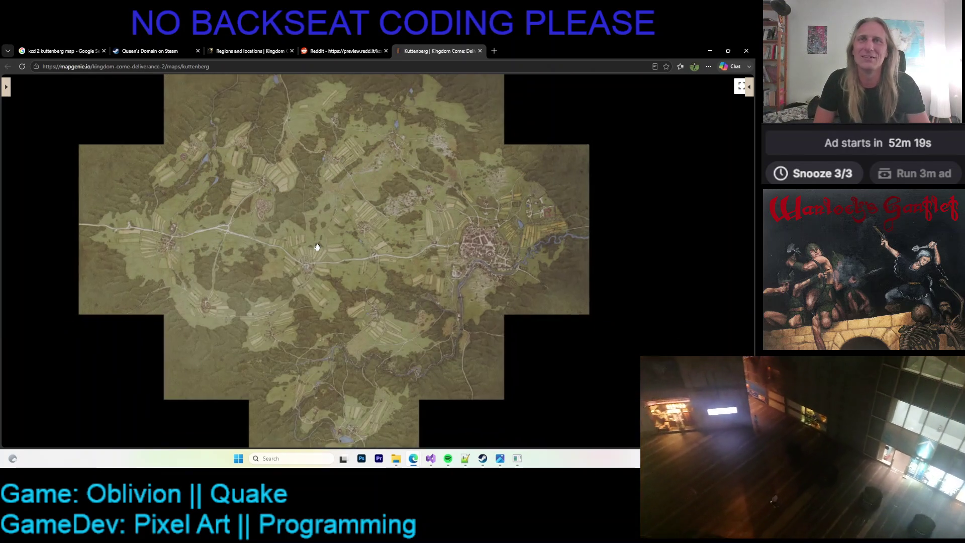
{"action": "scroll", "coordinate": [317, 247], "scroll_direction": "up", "scroll_amount": 1}
{"action": "key", "text": "ctrl+1"}
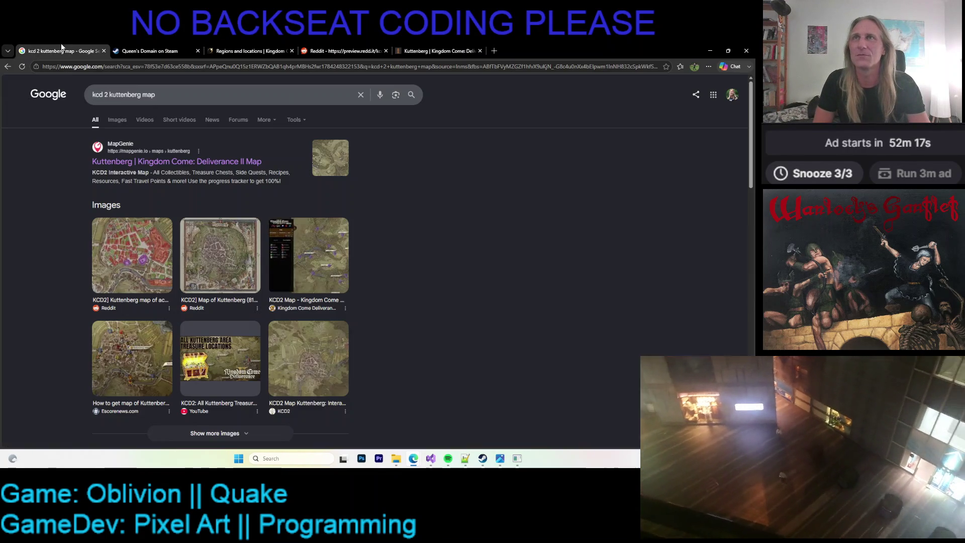
Alt-Tab away from Chrome back to the Kaleidomancer canopy painting
{"action": "key", "text": "alt+Tab"}
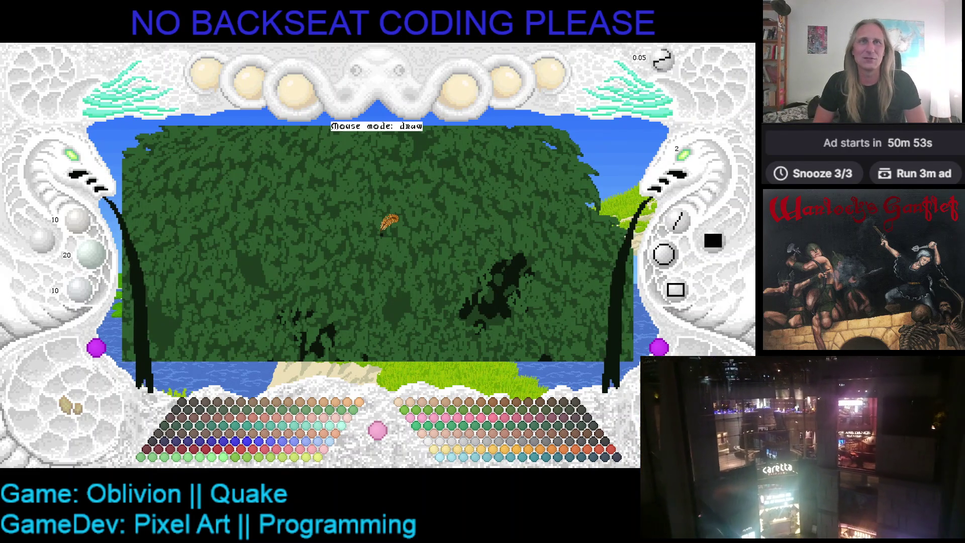
Zoom into the canvas, try 45/90/45 green and cyan paint colours, and regenerate the canopy texture
{"action": "key", "text": "Right"}
{"action": "key", "text": "Down"}
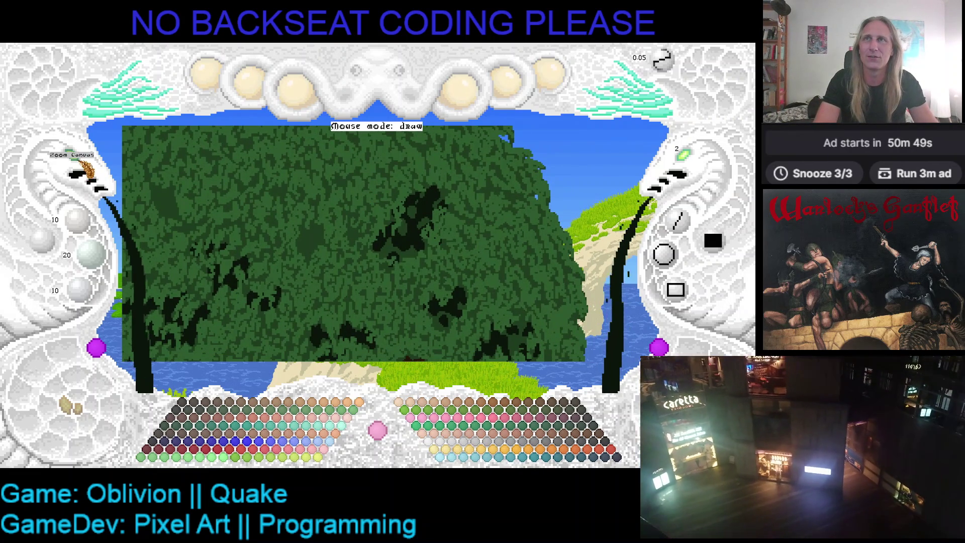
{"action": "scroll", "coordinate": [347, 189], "scroll_direction": "up", "scroll_amount": 1}
{"action": "key", "text": "plus"}
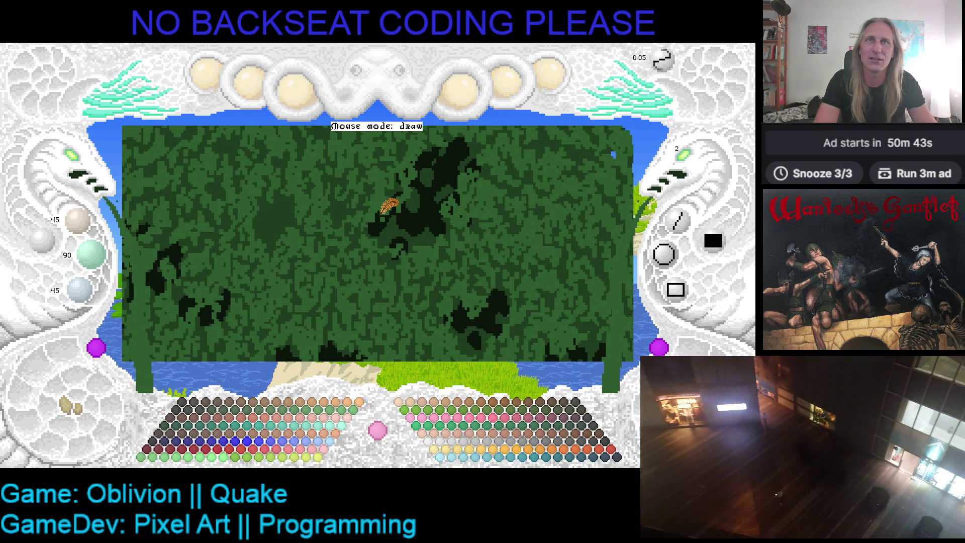
{"action": "key", "text": "c"}
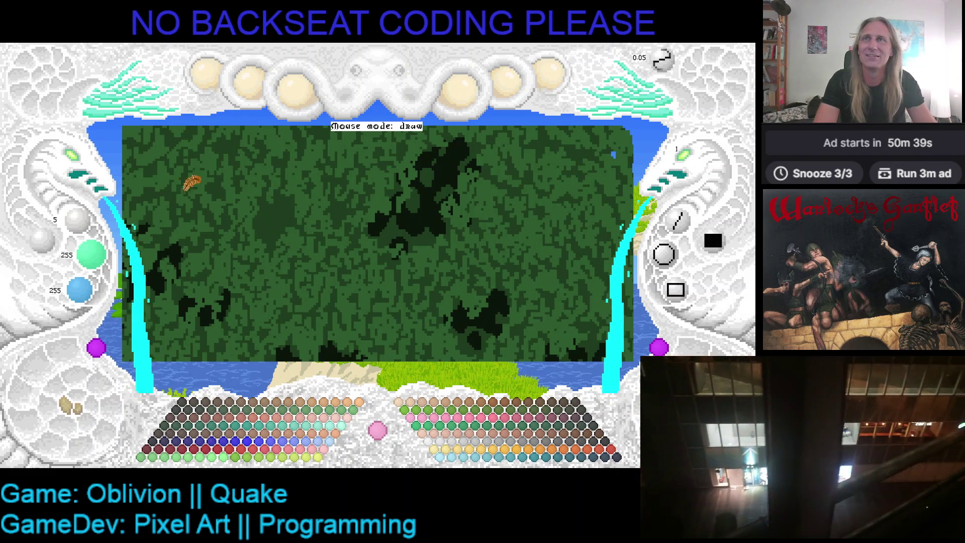
{"action": "key", "text": "space"}
{"action": "key", "text": "space"}
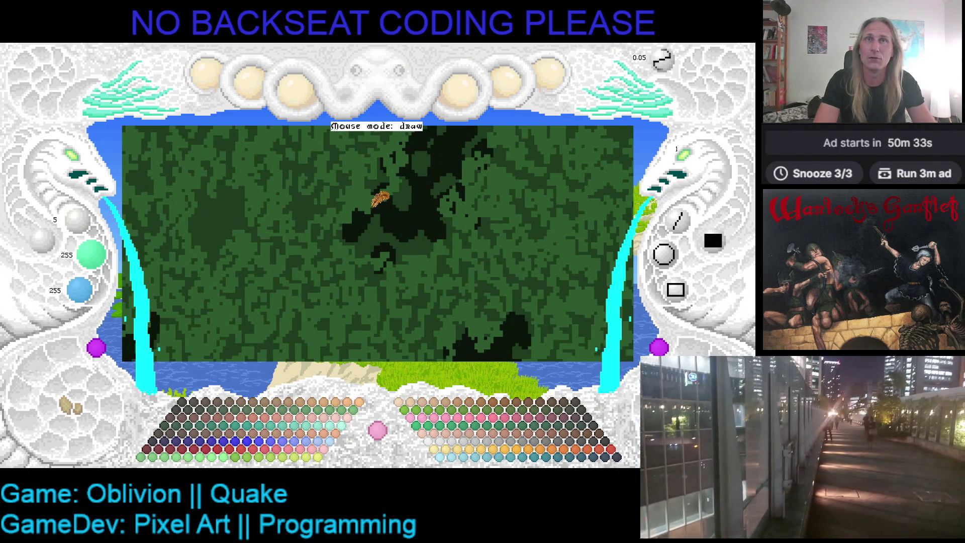
Pick the canopy green as the paint colour and regenerate the canopy texture again
{"action": "right_click", "coordinate": [356, 203]}
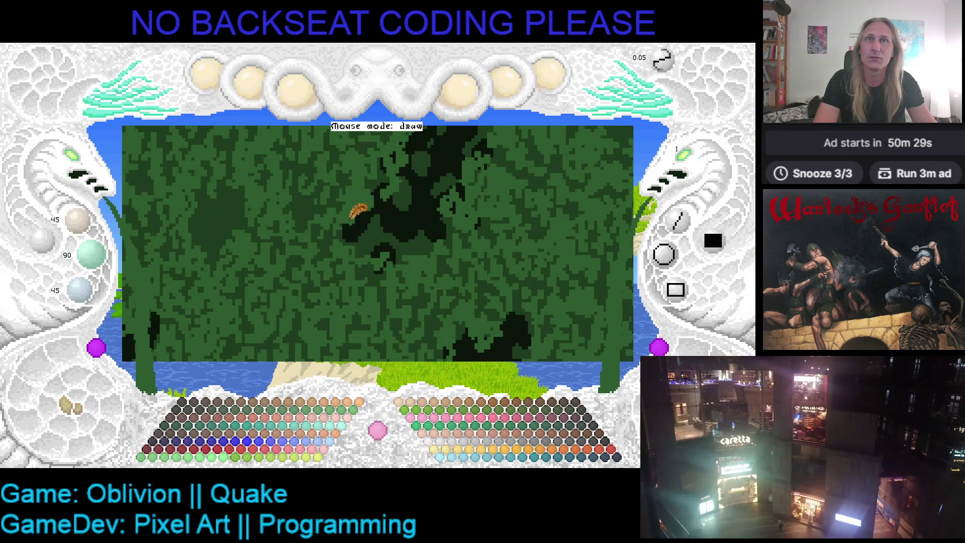
{"action": "key", "text": "ctrl+z"}
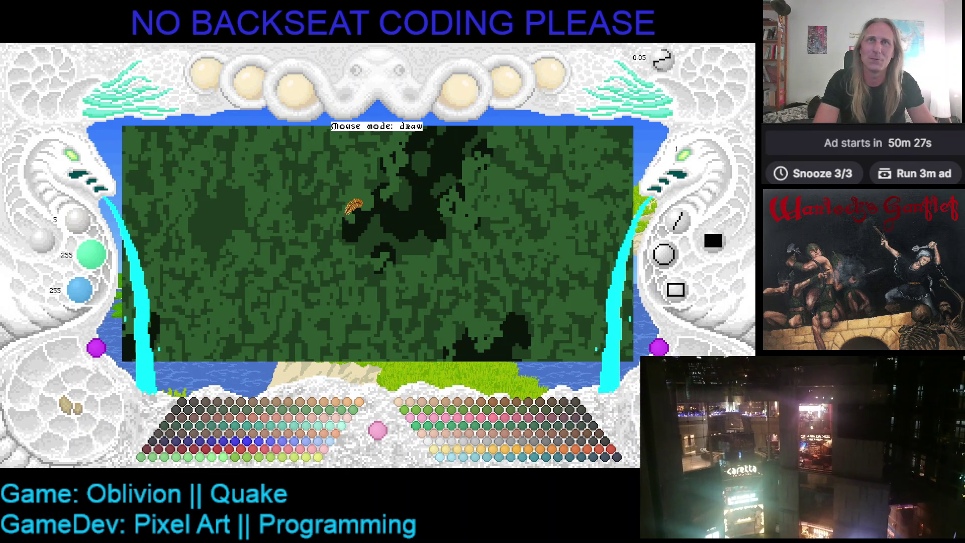
{"action": "right_click", "coordinate": [345, 219]}
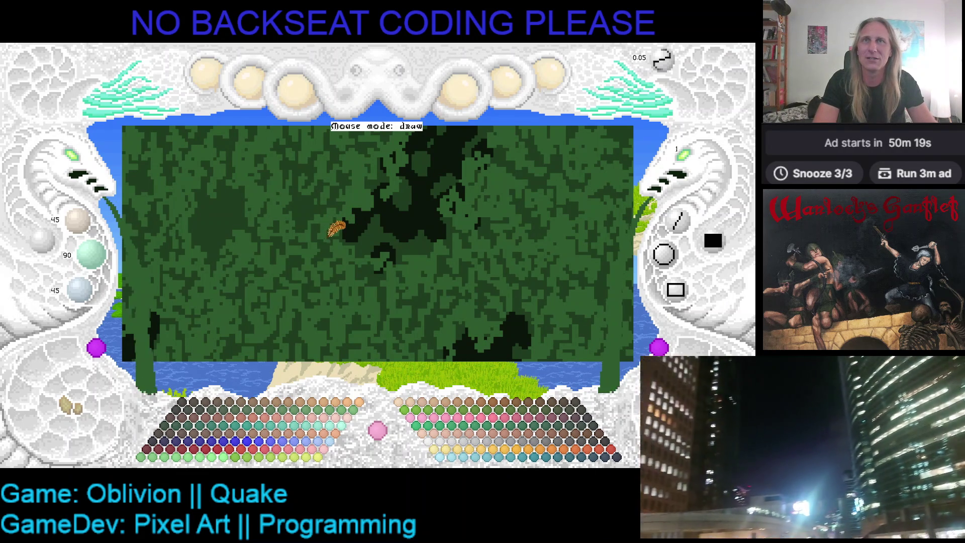
{"action": "key", "text": "r"}
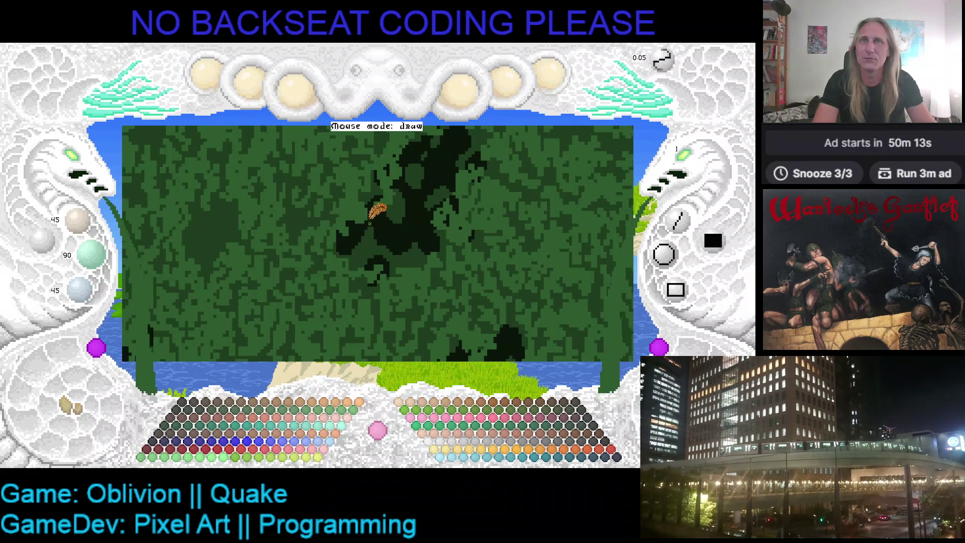
Pan around the canopy to reveal the sky, cliff and sea
{"action": "left_click_drag", "start_coordinate": [377, 209], "coordinate": [350, 243]}
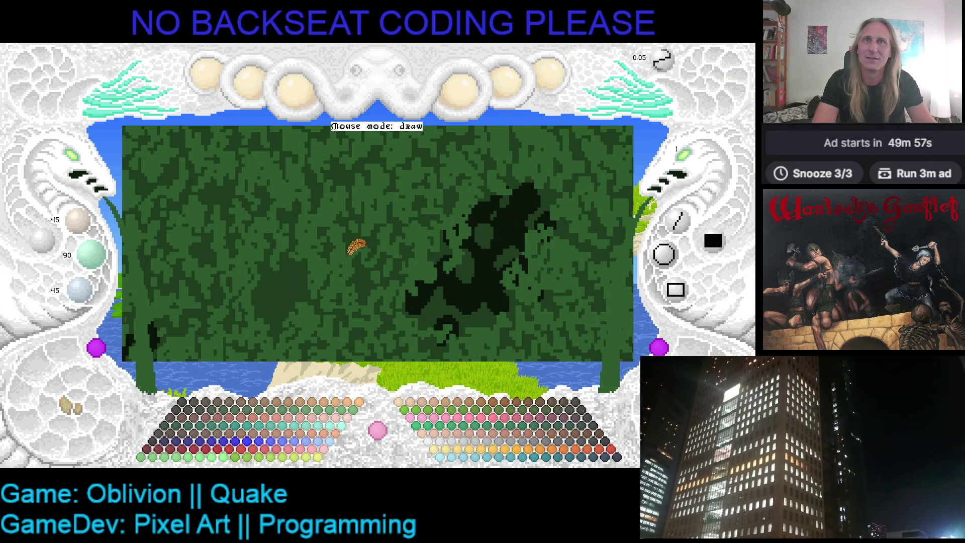
{"action": "mouse_move", "coordinate": [386, 233]}
{"action": "left_mouse_down"}
{"action": "mouse_move", "coordinate": [285, 298]}
{"action": "mouse_move", "coordinate": [323, 263]}
{"action": "mouse_move", "coordinate": [291, 273]}
{"action": "mouse_move", "coordinate": [295, 261]}
{"action": "mouse_move", "coordinate": [312, 265]}
{"action": "left_mouse_up"}
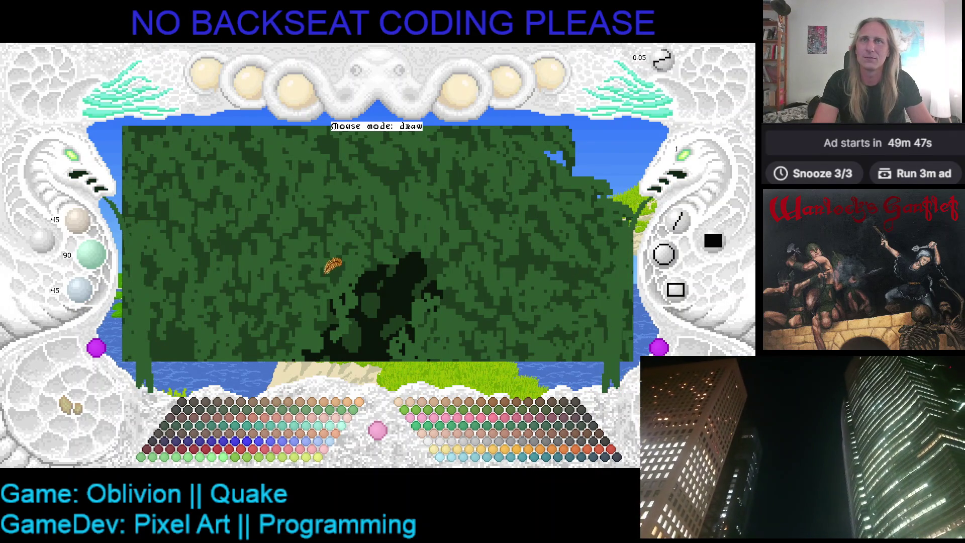
{"action": "left_click_drag", "start_coordinate": [330, 263], "coordinate": [347, 259]}
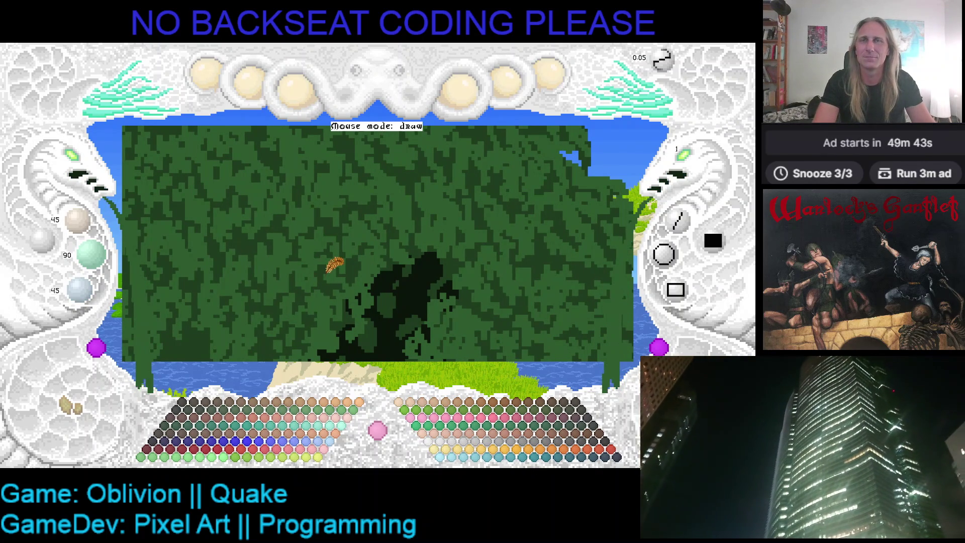
{"action": "key", "text": "Left"}
{"action": "key", "text": "Up"}
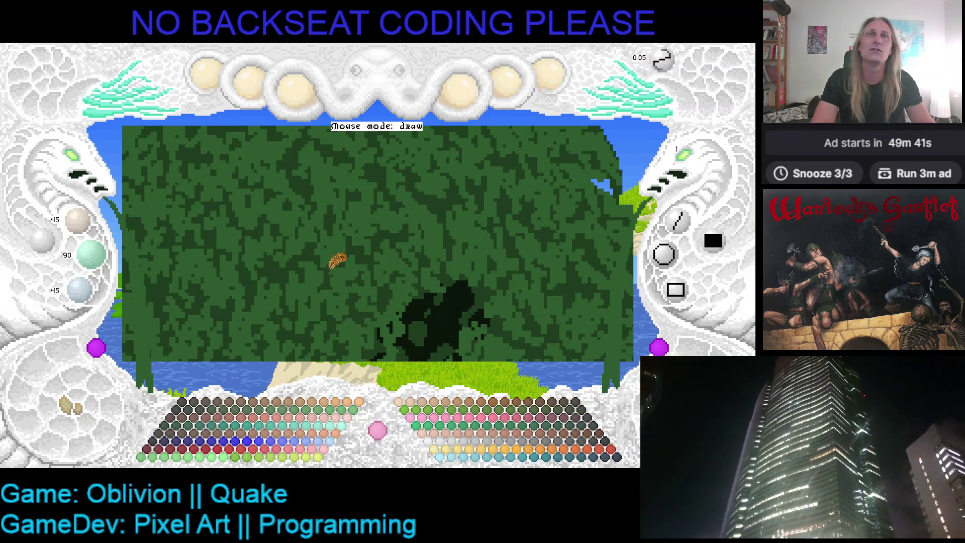
{"action": "key", "text": "Right"}
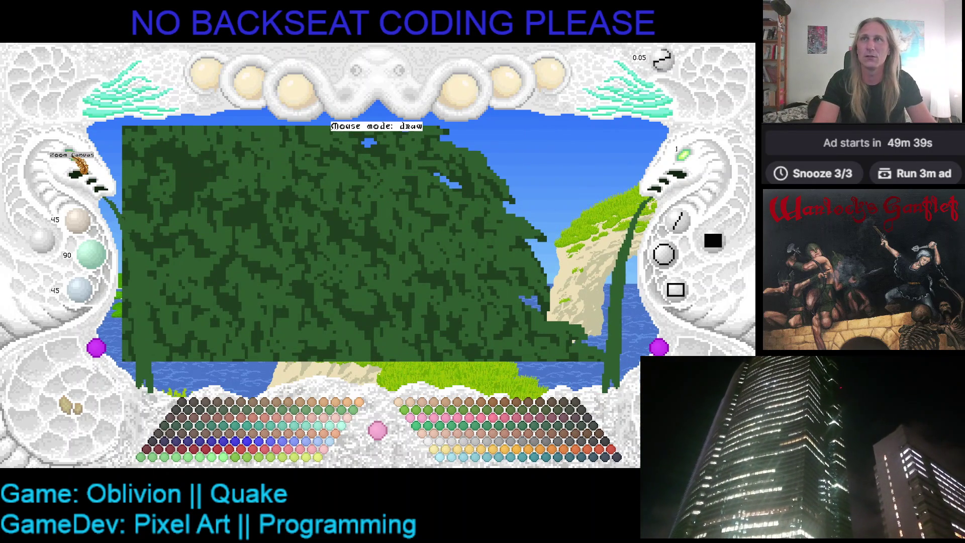
Zoom and centre the tree so the canopy fills the canvas, then save the painting
{"action": "left_click", "coordinate": [75, 166]}
{"action": "left_click", "coordinate": [356, 222]}
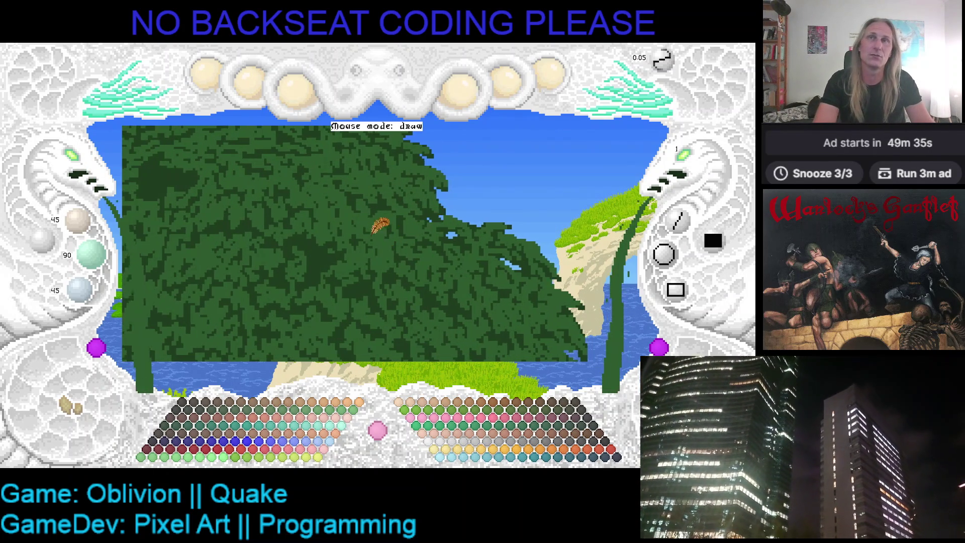
{"action": "key", "text": "Up"}
{"action": "key", "text": "Left"}
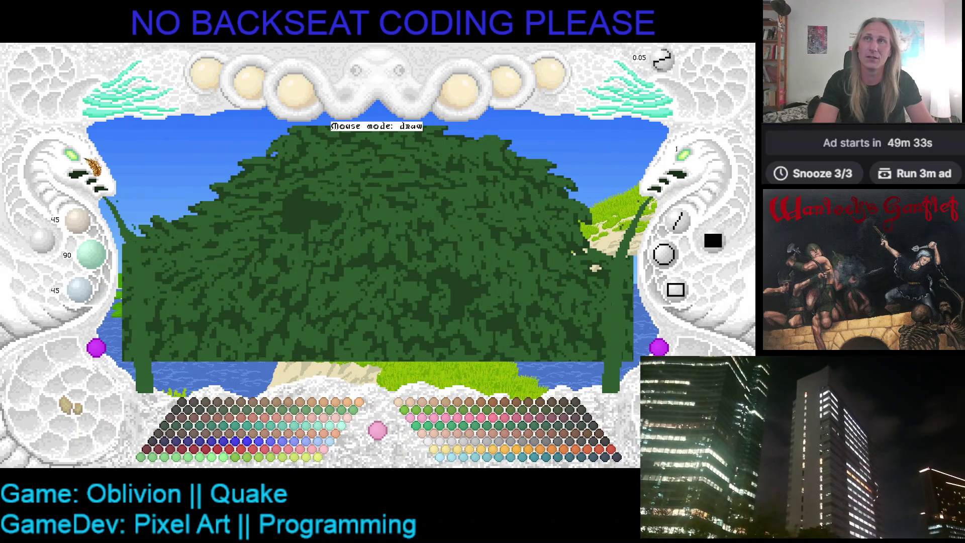
{"action": "left_click", "coordinate": [84, 161]}
{"action": "left_click", "coordinate": [267, 176]}
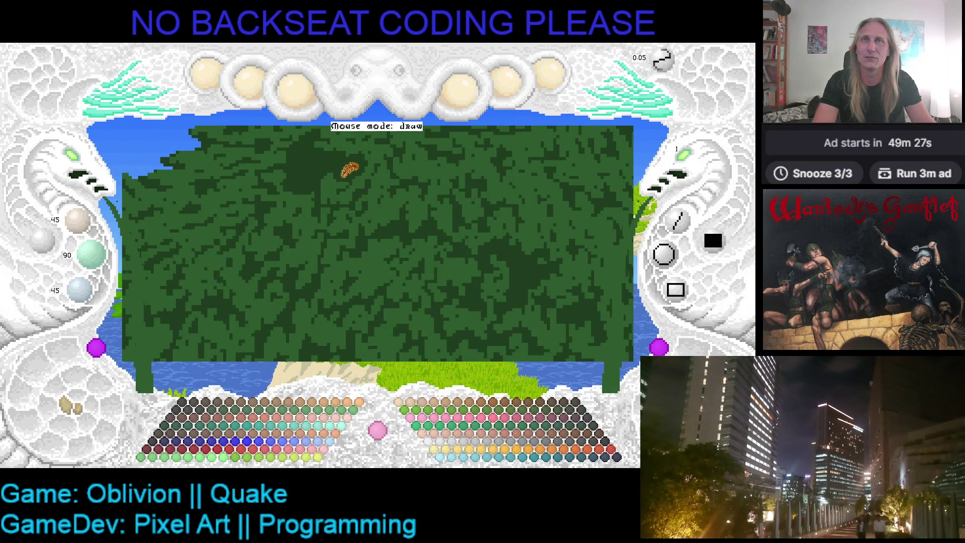
{"action": "key", "text": "ctrl+s"}
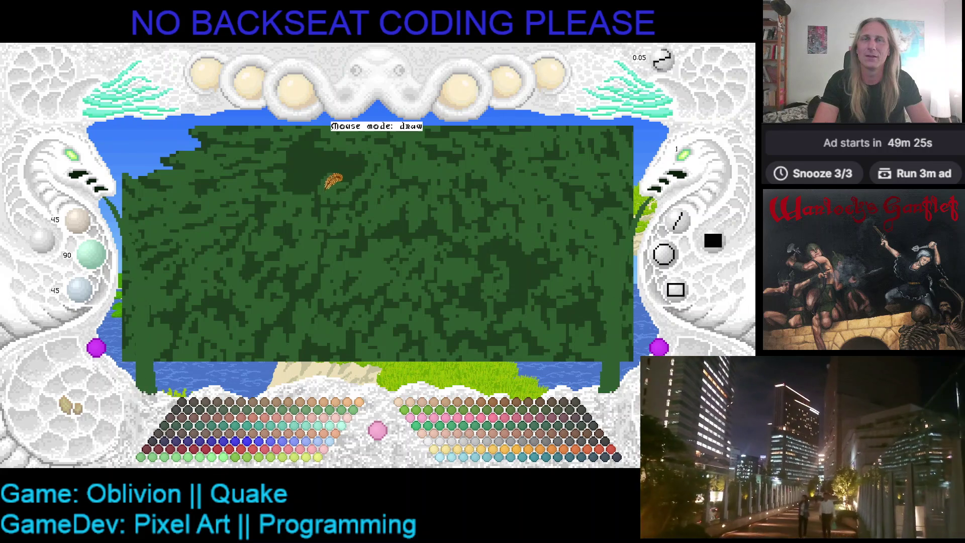
Pan the canopy up and left to show more sky, and raise the upper-right setting to 2
{"action": "mouse_move", "coordinate": [338, 176]}
{"action": "left_mouse_down"}
{"action": "mouse_move", "coordinate": [309, 206]}
{"action": "mouse_move", "coordinate": [231, 204]}
{"action": "mouse_move", "coordinate": [460, 253]}
{"action": "left_mouse_up"}
{"action": "left_click_drag", "start_coordinate": [288, 219], "coordinate": [274, 217]}
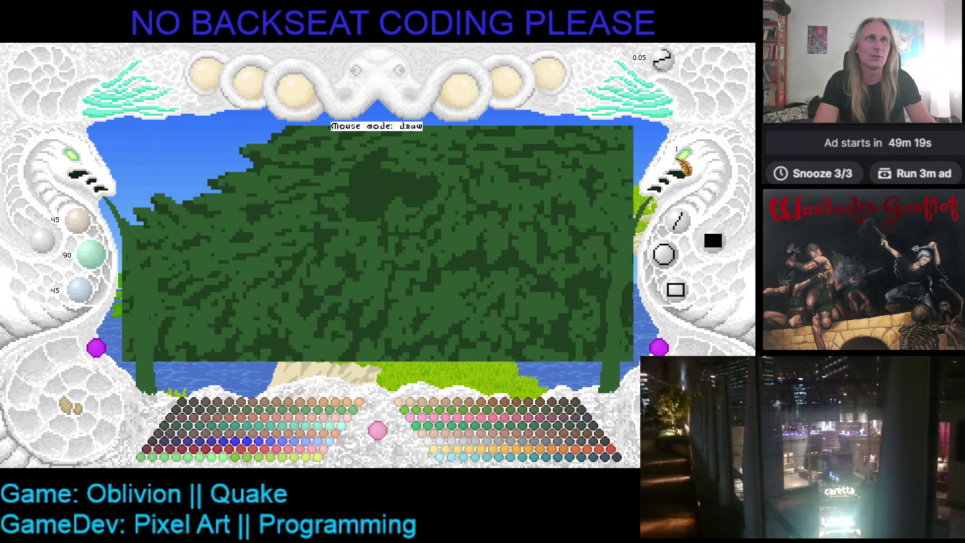
{"action": "left_click", "coordinate": [679, 154]}
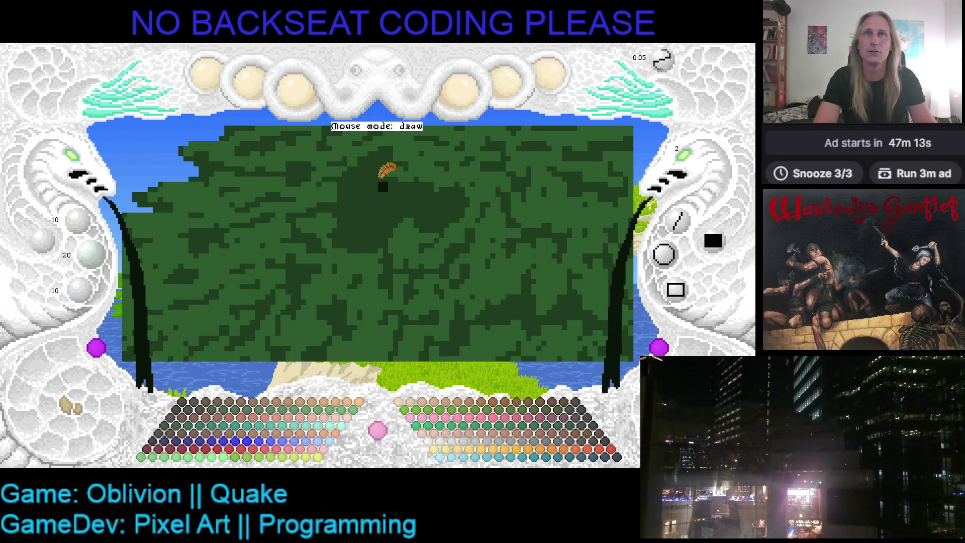
Sketch a near-black shadow stroke near the canopy's top centre, extending it down and left
{"action": "mouse_move", "coordinate": [355, 160]}
{"action": "left_mouse_down"}
{"action": "mouse_move", "coordinate": [357, 168]}
{"action": "mouse_move", "coordinate": [413, 164]}
{"action": "mouse_move", "coordinate": [399, 166]}
{"action": "mouse_move", "coordinate": [413, 167]}
{"action": "mouse_move", "coordinate": [401, 171]}
{"action": "mouse_move", "coordinate": [415, 177]}
{"action": "mouse_move", "coordinate": [402, 186]}
{"action": "left_mouse_up"}
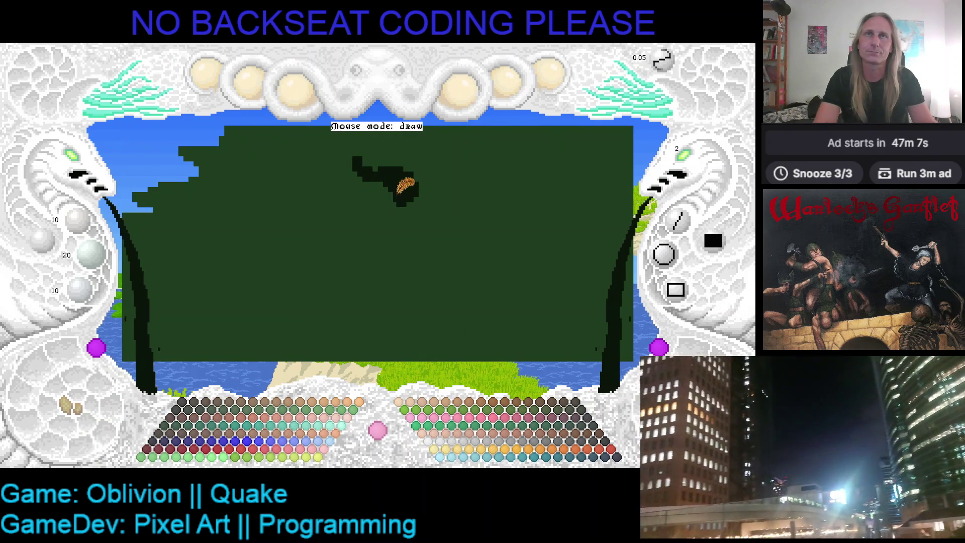
{"action": "mouse_move", "coordinate": [355, 162]}
{"action": "left_mouse_down"}
{"action": "mouse_move", "coordinate": [342, 186]}
{"action": "mouse_move", "coordinate": [357, 159]}
{"action": "mouse_move", "coordinate": [423, 173]}
{"action": "mouse_move", "coordinate": [438, 192]}
{"action": "mouse_move", "coordinate": [437, 179]}
{"action": "mouse_move", "coordinate": [435, 200]}
{"action": "mouse_move", "coordinate": [360, 202]}
{"action": "left_mouse_up"}
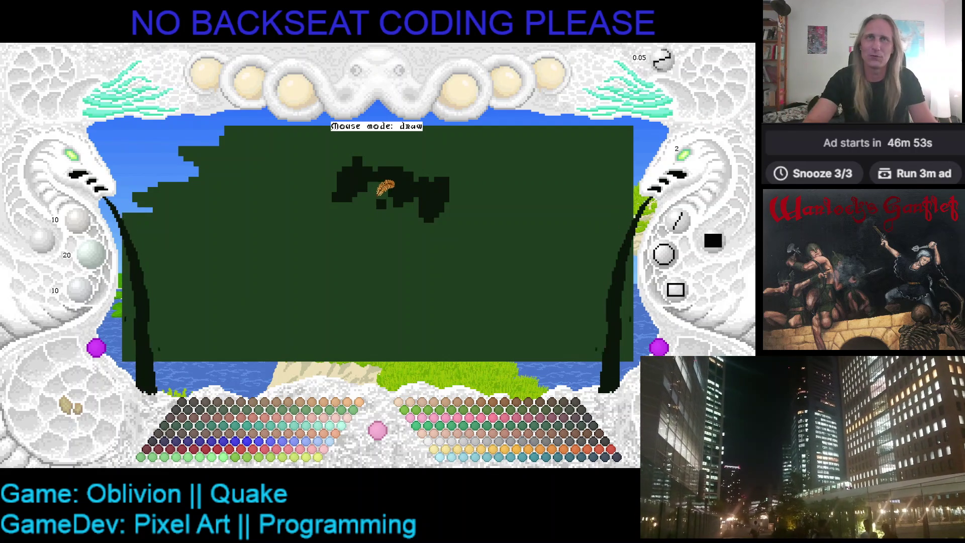
Paint a dark lobe reaching down-left, then try the mottled noise fill and revert to flat green
{"action": "mouse_move", "coordinate": [372, 198]}
{"action": "left_mouse_down"}
{"action": "mouse_move", "coordinate": [356, 214]}
{"action": "mouse_move", "coordinate": [379, 209]}
{"action": "left_mouse_up"}
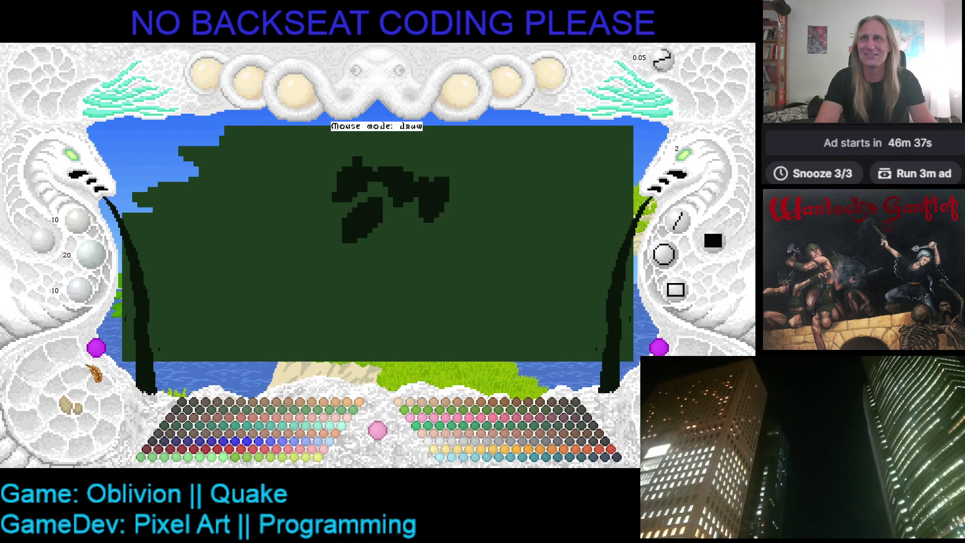
{"action": "left_click", "coordinate": [73, 409]}
{"action": "left_click", "coordinate": [76, 410]}
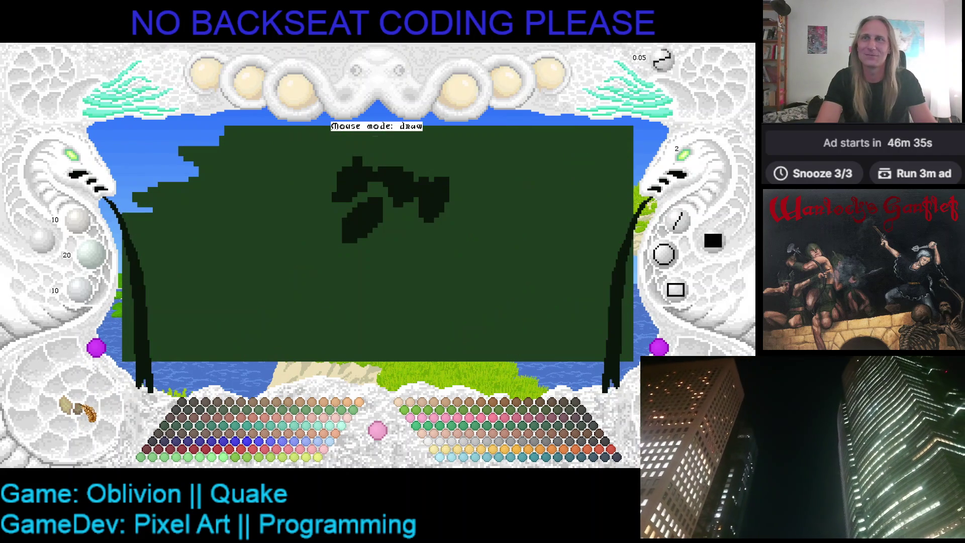
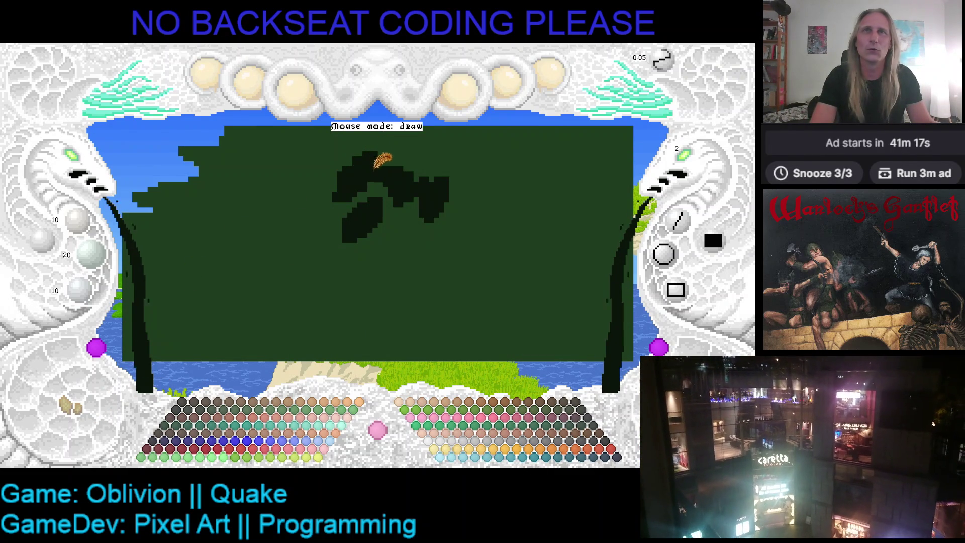
Save, then paint a new dark clump below the existing canopy shadow
{"action": "key", "text": "ctrl+s"}
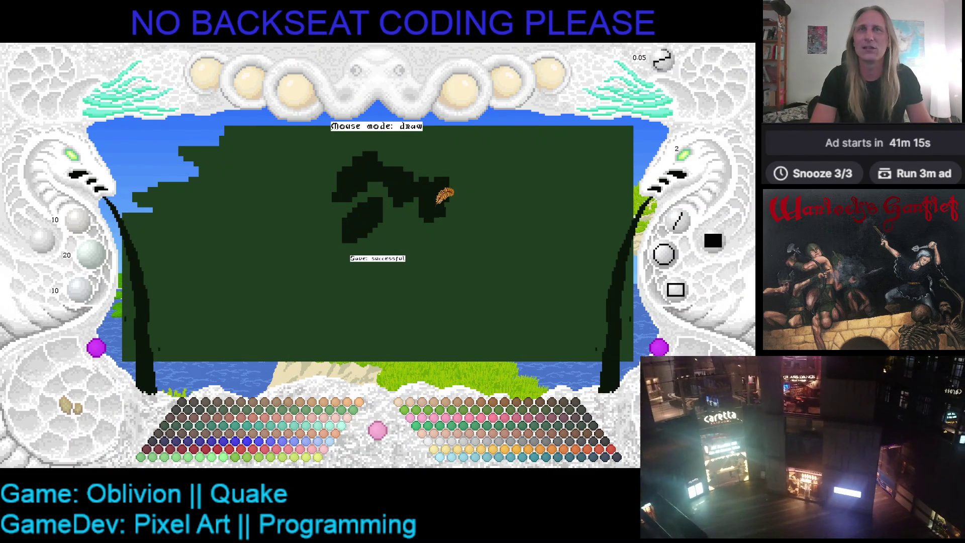
{"action": "left_click_drag", "start_coordinate": [445, 195], "coordinate": [400, 194]}
{"action": "mouse_move", "coordinate": [359, 219]}
{"action": "left_mouse_down"}
{"action": "mouse_move", "coordinate": [344, 223]}
{"action": "mouse_move", "coordinate": [351, 239]}
{"action": "left_mouse_up"}
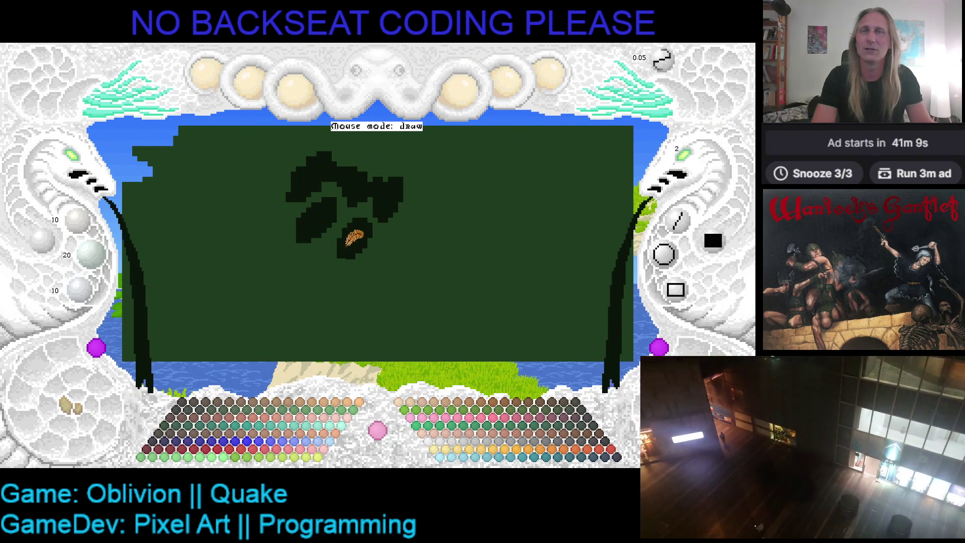
{"action": "left_click_drag", "start_coordinate": [409, 233], "coordinate": [381, 215]}
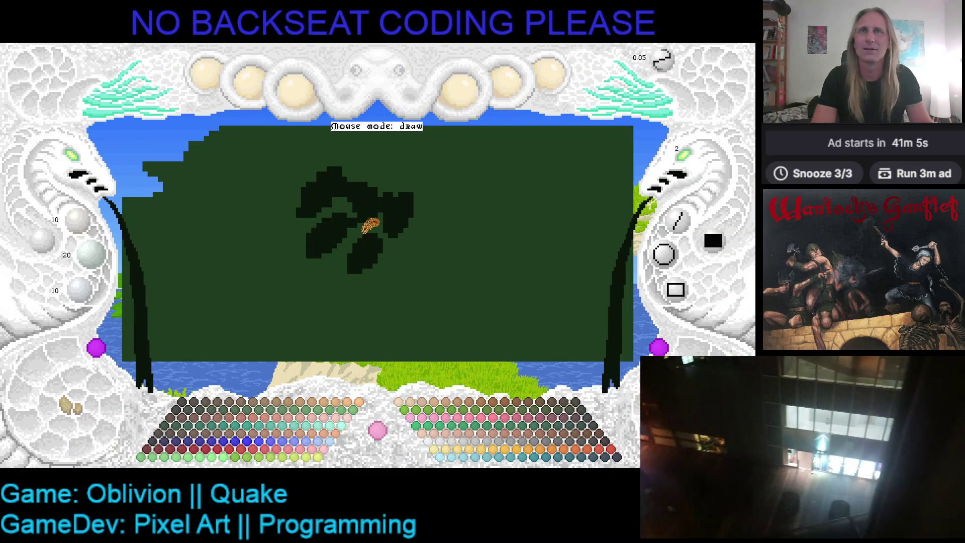
Set the brush size to 1, resample the dark shadow green, and hide the canopy texture
{"action": "left_click", "coordinate": [685, 156]}
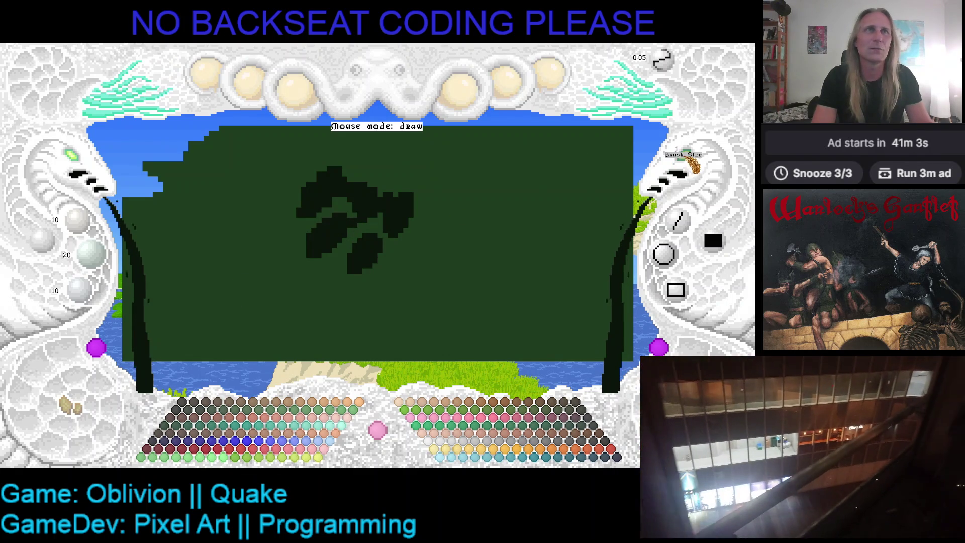
{"action": "right_click", "coordinate": [356, 198]}
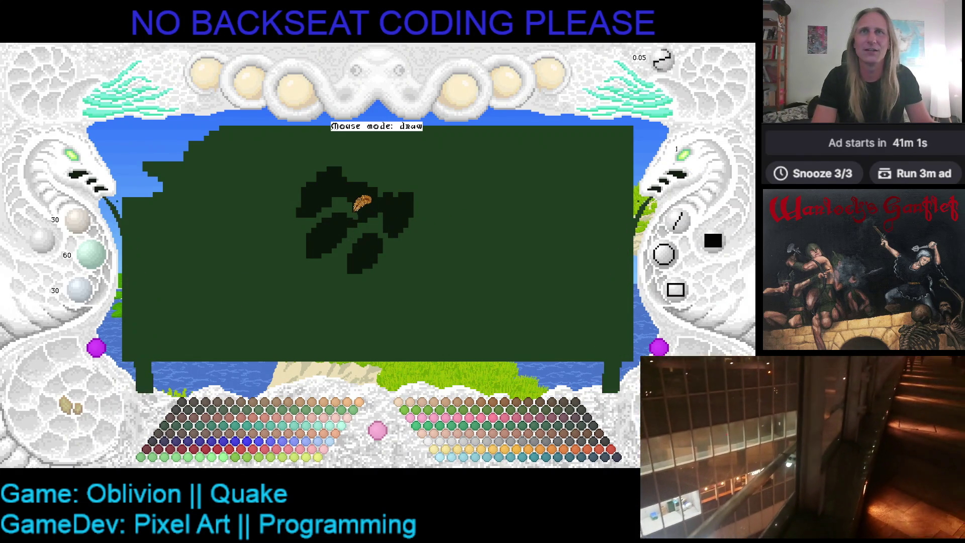
{"action": "right_click", "coordinate": [352, 216]}
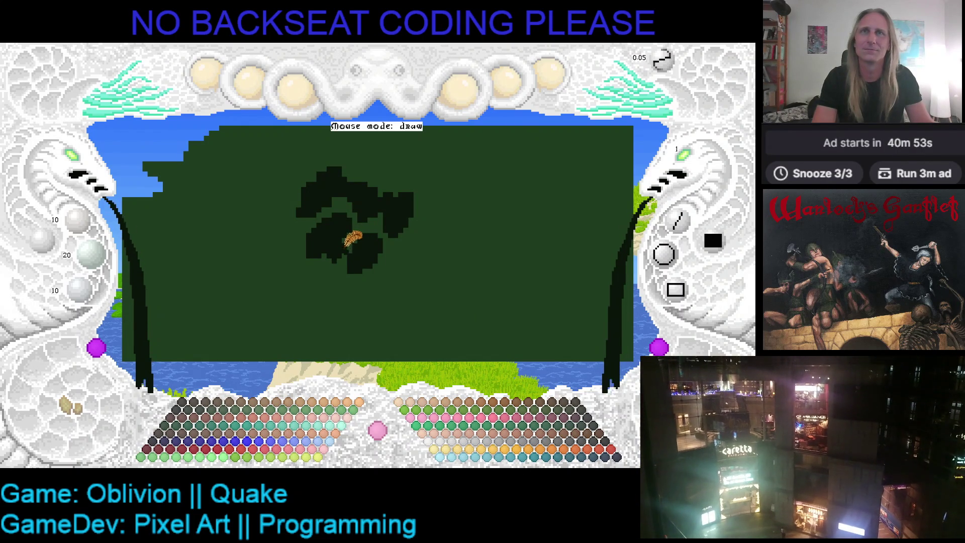
{"action": "left_click_drag", "start_coordinate": [420, 231], "coordinate": [343, 240]}
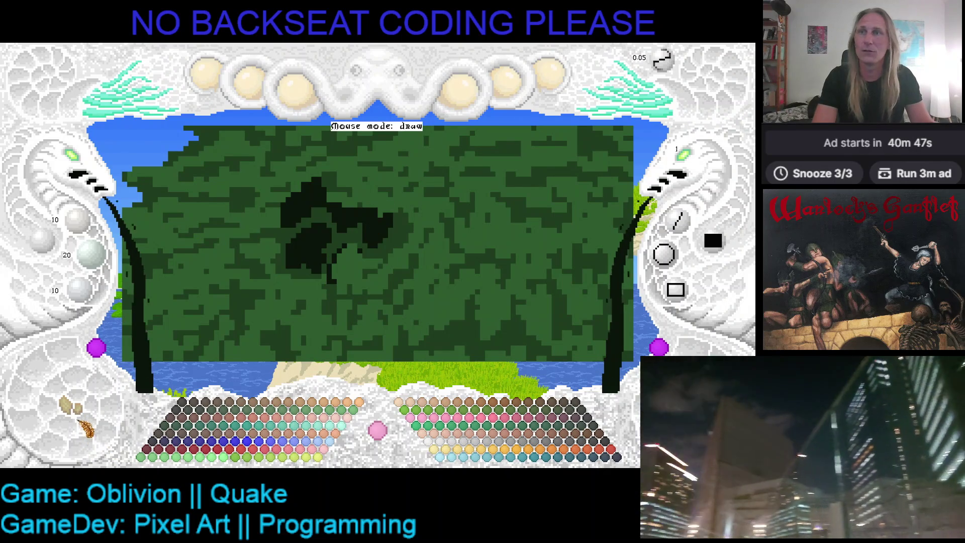
{"action": "key", "text": "ctrl+z"}
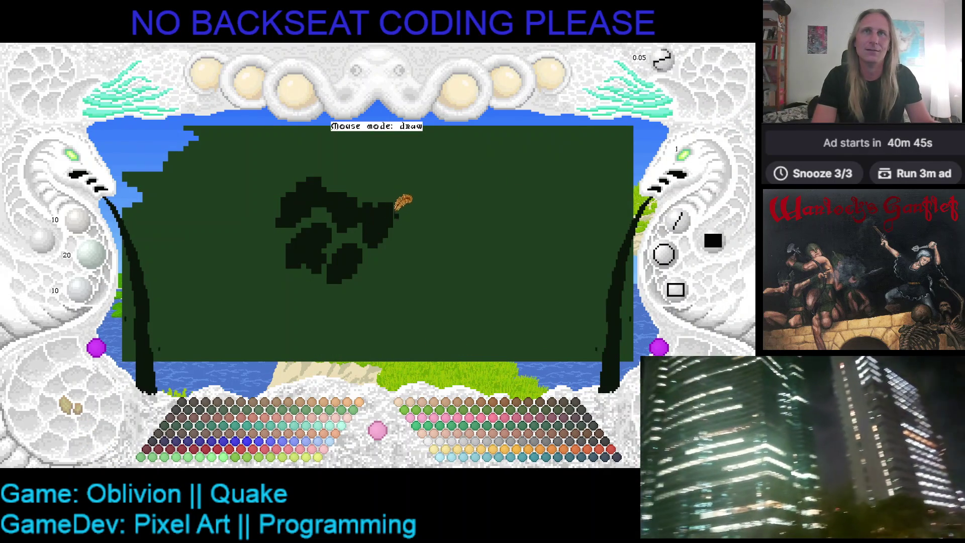
Paint more shadow to the right of the clump and extend its right lobe downward
{"action": "mouse_move", "coordinate": [409, 205]}
{"action": "left_mouse_down"}
{"action": "mouse_move", "coordinate": [416, 222]}
{"action": "mouse_move", "coordinate": [412, 207]}
{"action": "mouse_move", "coordinate": [421, 208]}
{"action": "mouse_move", "coordinate": [409, 218]}
{"action": "mouse_move", "coordinate": [420, 220]}
{"action": "left_mouse_up"}
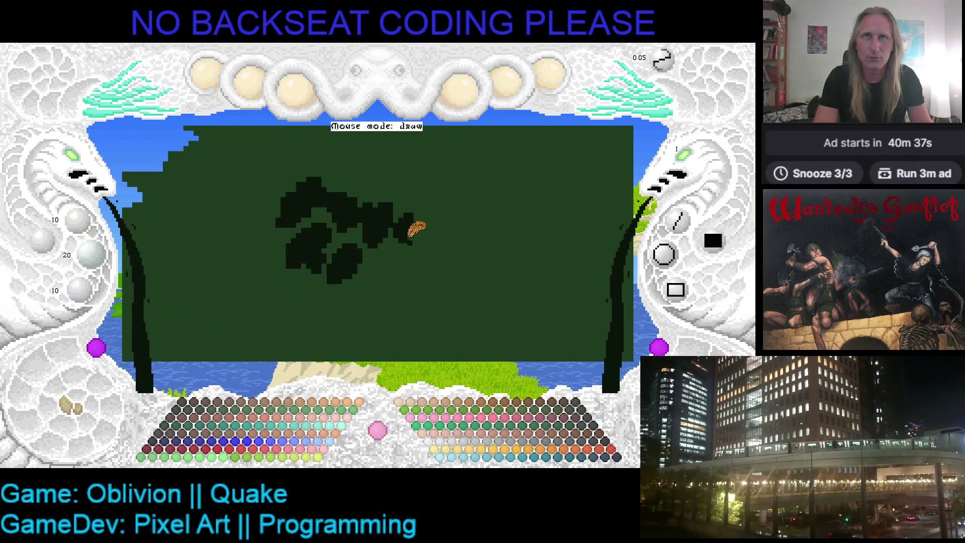
{"action": "left_click", "coordinate": [400, 235]}
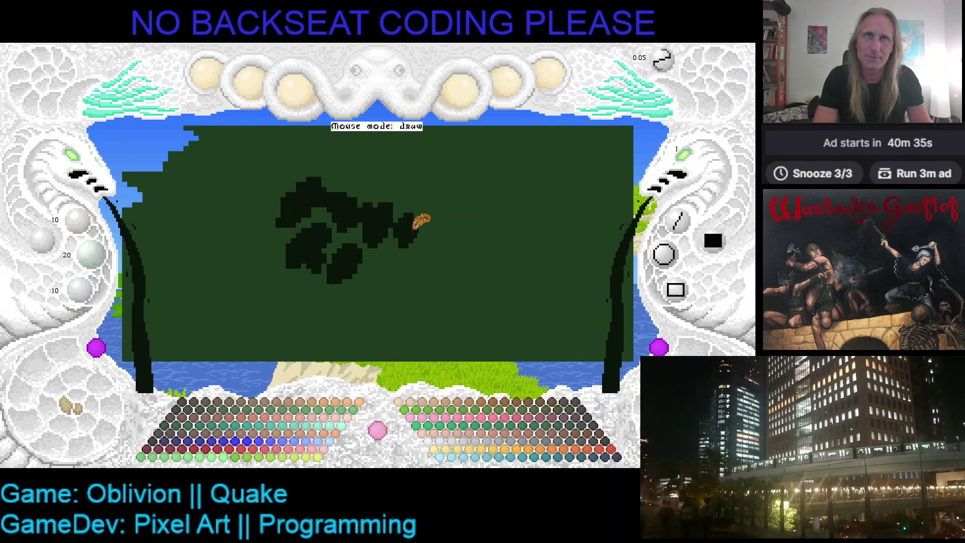
{"action": "right_click", "coordinate": [395, 216]}
{"action": "right_click", "coordinate": [397, 215]}
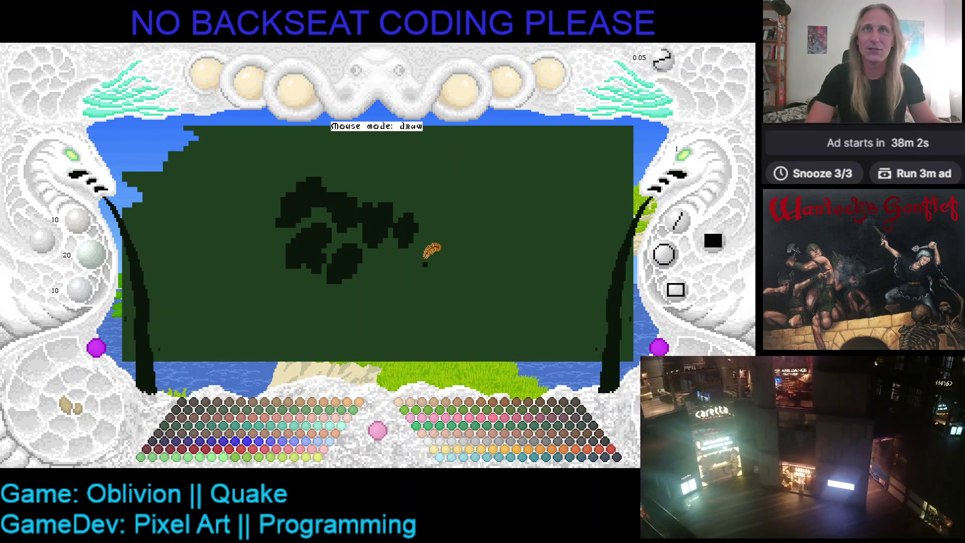
Save the canopy artwork twice, shifting the view slightly in between
{"action": "left_click_drag", "start_coordinate": [453, 266], "coordinate": [438, 245]}
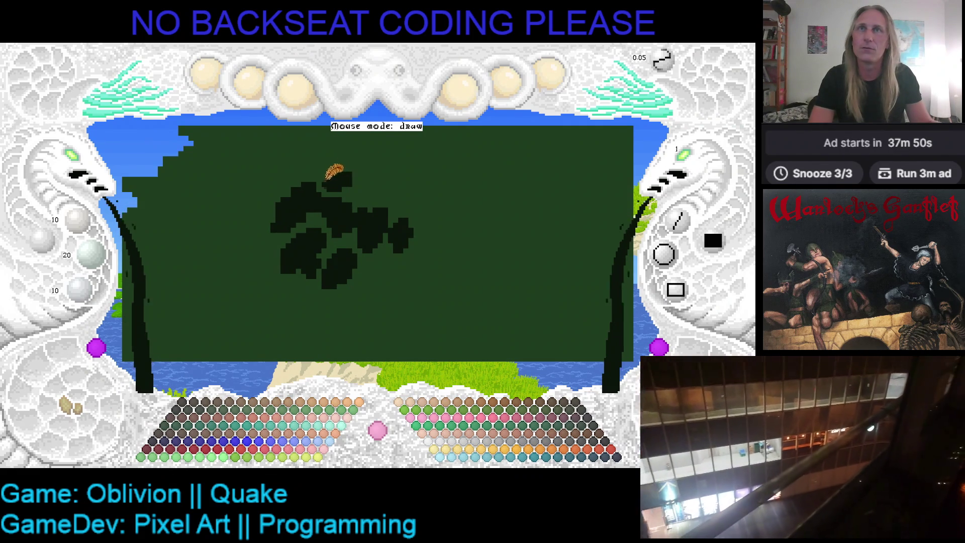
{"action": "key", "text": "ctrl+s"}
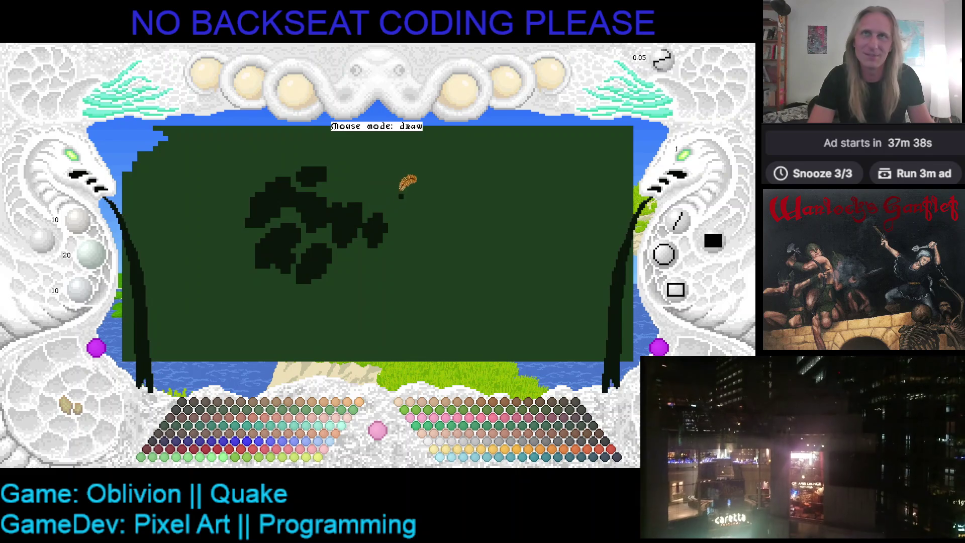
{"action": "key", "text": "Right"}
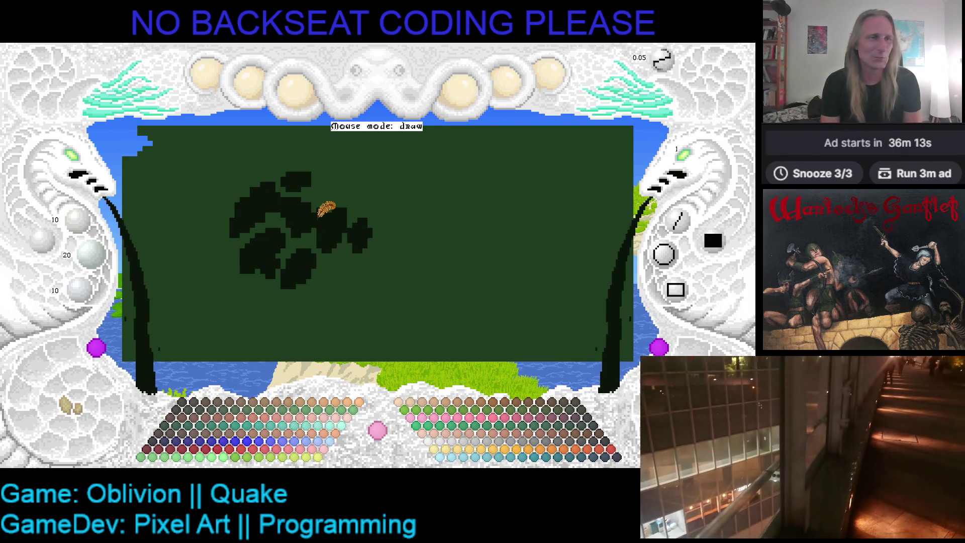
{"action": "key", "text": "ctrl+s"}
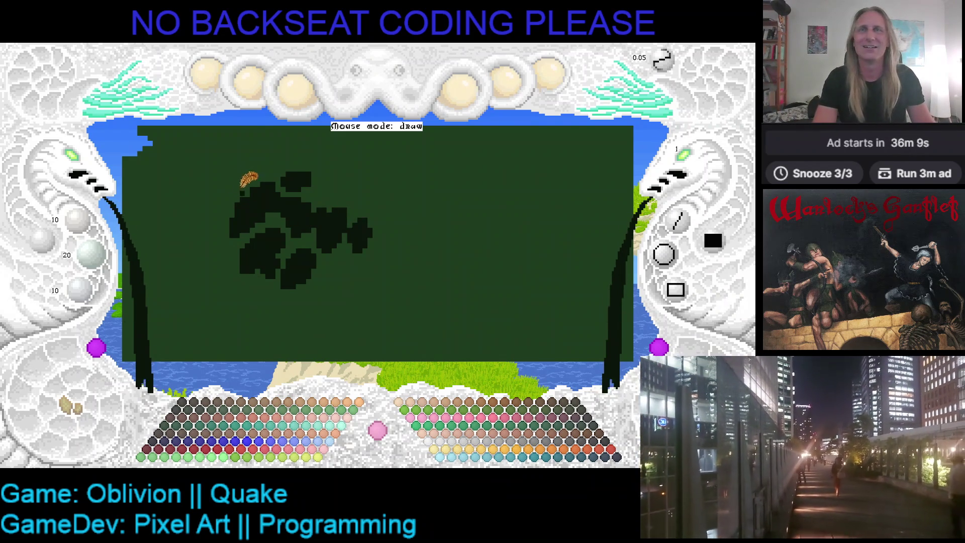
Switch the canopy to its textured preview and position the view over the treetop
{"action": "key", "text": "Left"}
{"action": "key", "text": "Up"}
{"action": "key", "text": "Up"}
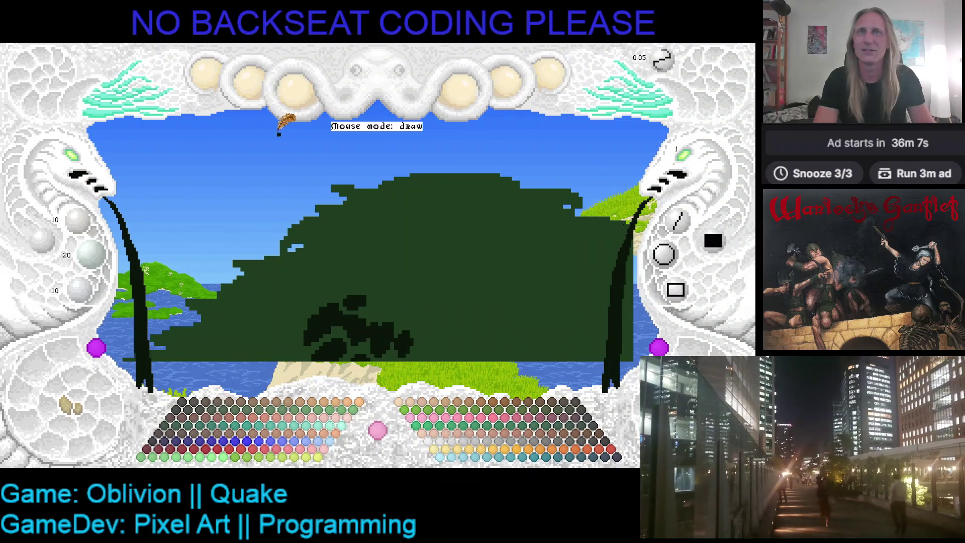
{"action": "left_click", "coordinate": [70, 410]}
{"action": "key", "text": "Right"}
{"action": "key", "text": "Down"}
{"action": "key", "text": "Down"}
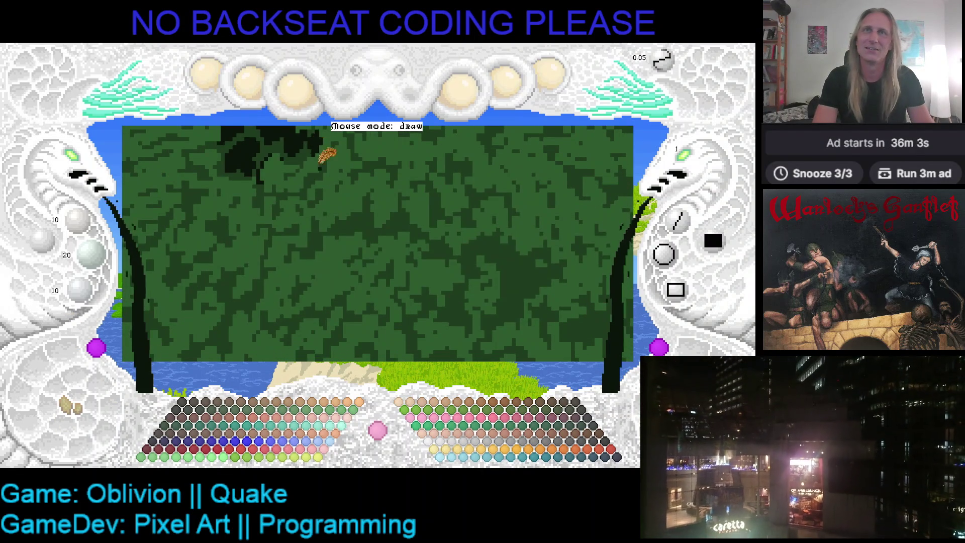
{"action": "key", "text": "Up"}
{"action": "key", "text": "Down"}
{"action": "key", "text": "Down"}
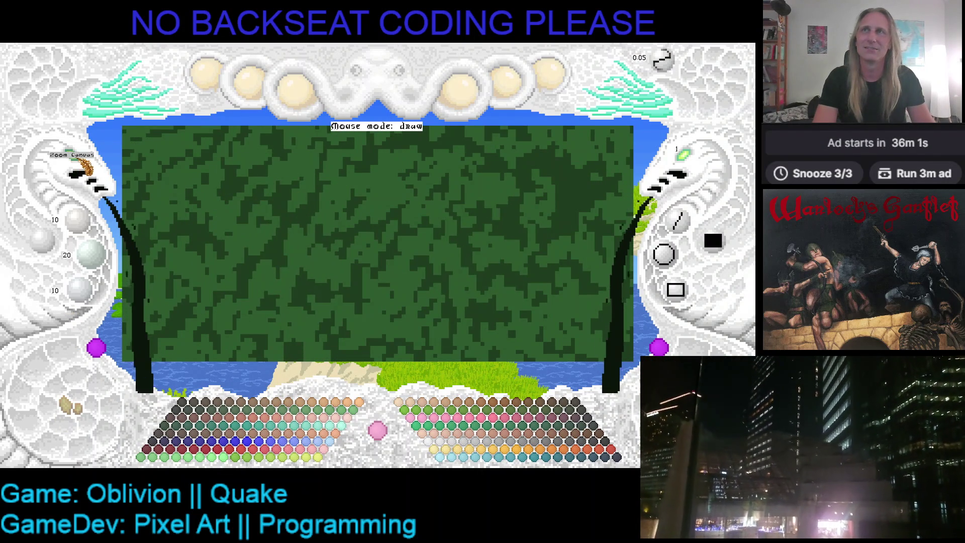
Zoom out and back in to frame the whole tree, trunk, rock and sea
{"action": "left_click", "coordinate": [76, 164]}
{"action": "left_click", "coordinate": [319, 136]}
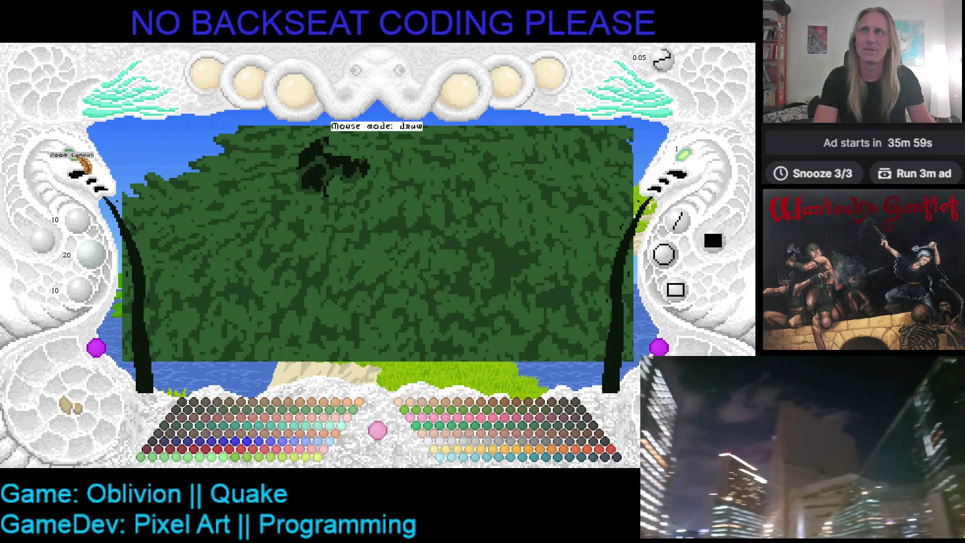
{"action": "left_click", "coordinate": [81, 164]}
{"action": "left_click", "coordinate": [372, 194]}
{"action": "scroll", "coordinate": [372, 272], "scroll_direction": "down", "scroll_amount": 2}
{"action": "mouse_move", "coordinate": [365, 198]}
{"action": "left_mouse_down"}
{"action": "mouse_move", "coordinate": [453, 183]}
{"action": "mouse_move", "coordinate": [274, 134]}
{"action": "mouse_move", "coordinate": [332, 123]}
{"action": "mouse_move", "coordinate": [457, 246]}
{"action": "mouse_move", "coordinate": [331, 302]}
{"action": "mouse_move", "coordinate": [377, 261]}
{"action": "mouse_move", "coordinate": [260, 178]}
{"action": "left_mouse_up"}
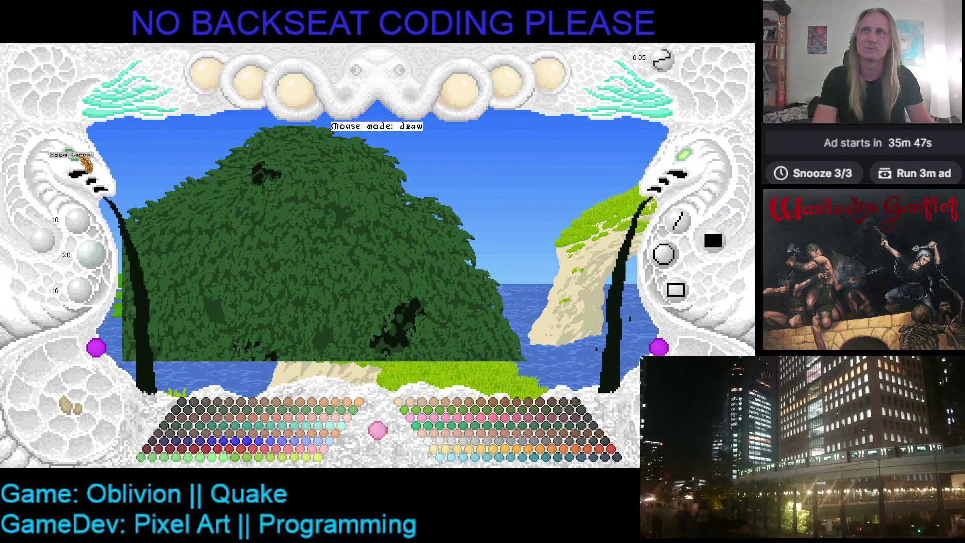
{"action": "scroll", "coordinate": [100, 162], "scroll_direction": "up", "scroll_amount": 2}
{"action": "scroll", "coordinate": [101, 162], "scroll_direction": "down", "scroll_amount": 2}
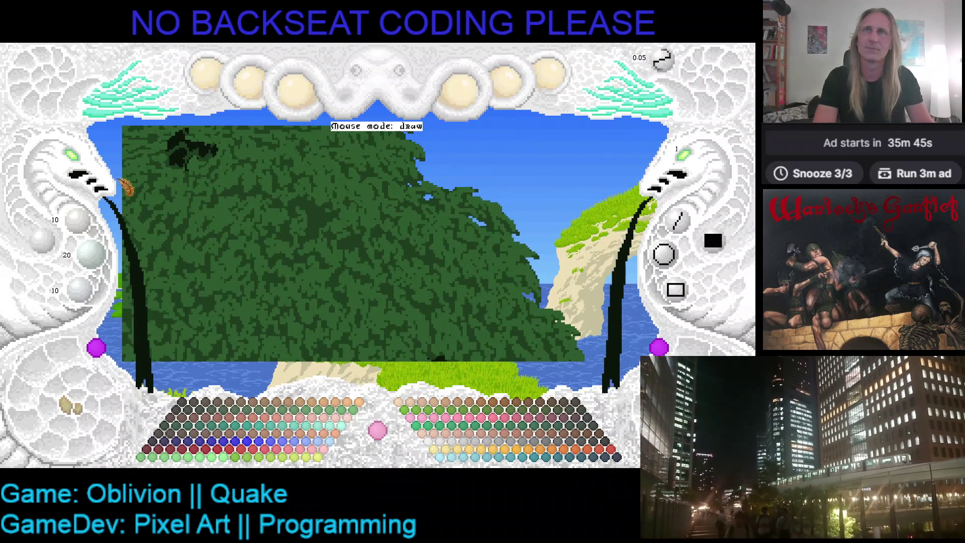
Zoom onto the tree crown and paint two adjacent dark shadow clumps
{"action": "scroll", "coordinate": [88, 166], "scroll_direction": "up", "scroll_amount": 3}
{"action": "scroll", "coordinate": [87, 164], "scroll_direction": "down", "scroll_amount": 1}
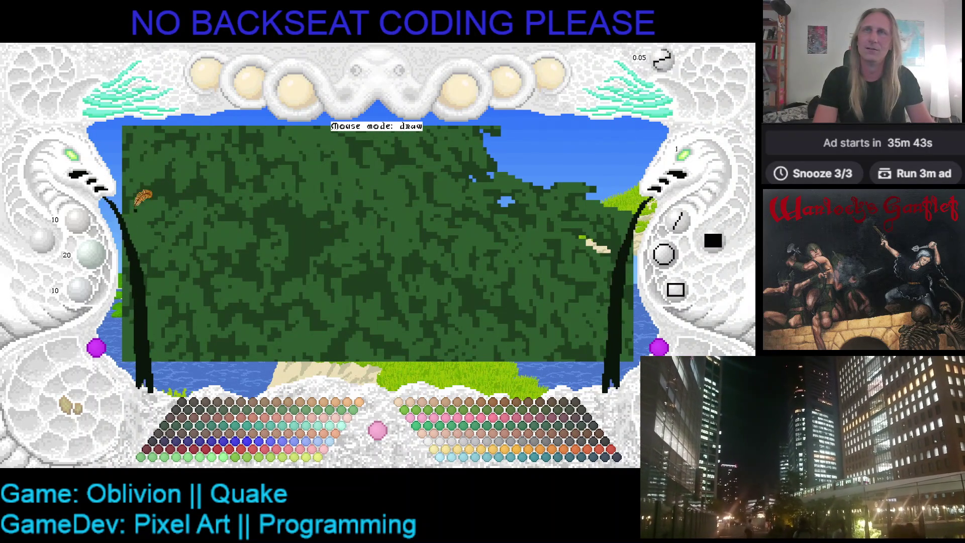
{"action": "scroll", "coordinate": [85, 162], "scroll_direction": "up", "scroll_amount": 1}
{"action": "scroll", "coordinate": [201, 147], "scroll_direction": "up", "scroll_amount": 2}
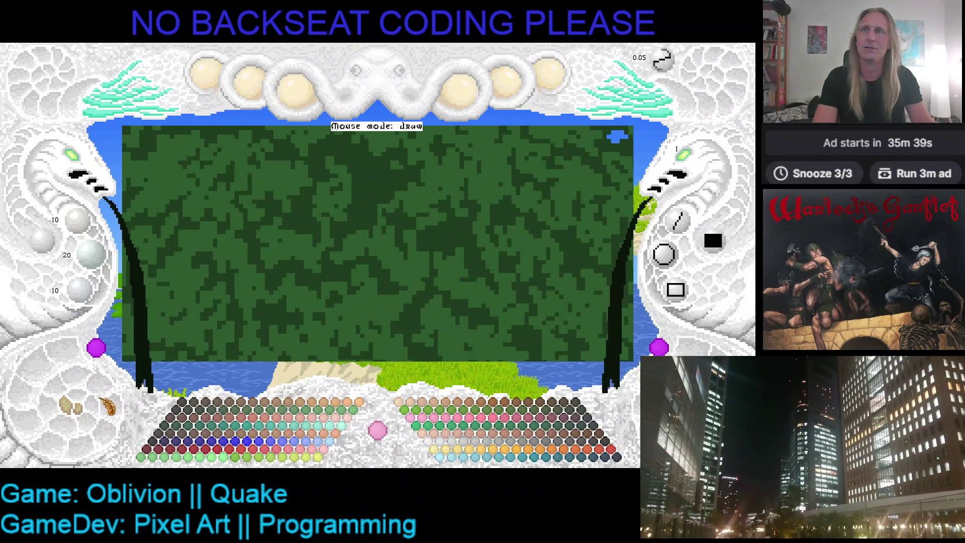
{"action": "scroll", "coordinate": [269, 243], "scroll_direction": "up", "scroll_amount": 3}
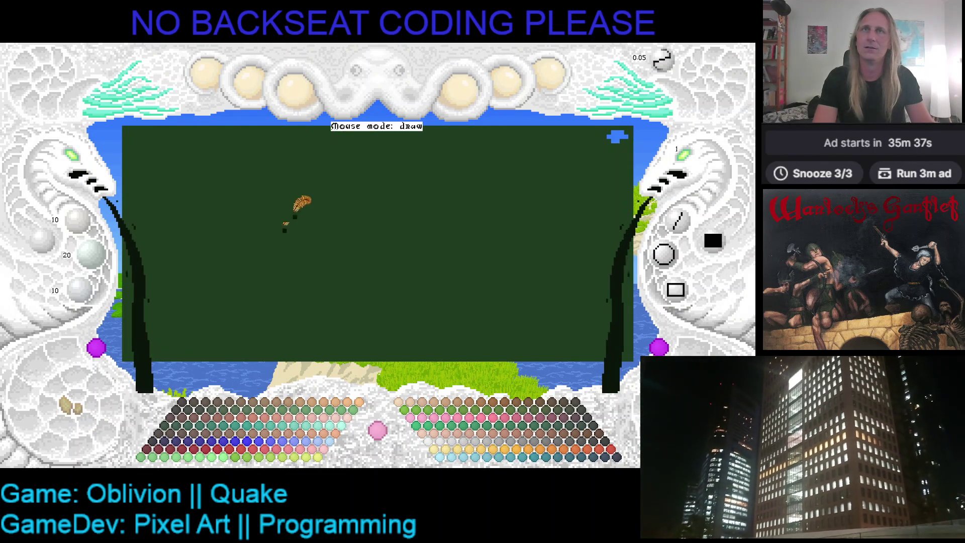
{"action": "mouse_move", "coordinate": [345, 144]}
{"action": "left_mouse_down"}
{"action": "mouse_move", "coordinate": [402, 166]}
{"action": "mouse_move", "coordinate": [403, 178]}
{"action": "mouse_move", "coordinate": [355, 200]}
{"action": "mouse_move", "coordinate": [358, 156]}
{"action": "mouse_move", "coordinate": [345, 128]}
{"action": "mouse_move", "coordinate": [368, 183]}
{"action": "mouse_move", "coordinate": [383, 168]}
{"action": "mouse_move", "coordinate": [361, 136]}
{"action": "left_mouse_up"}
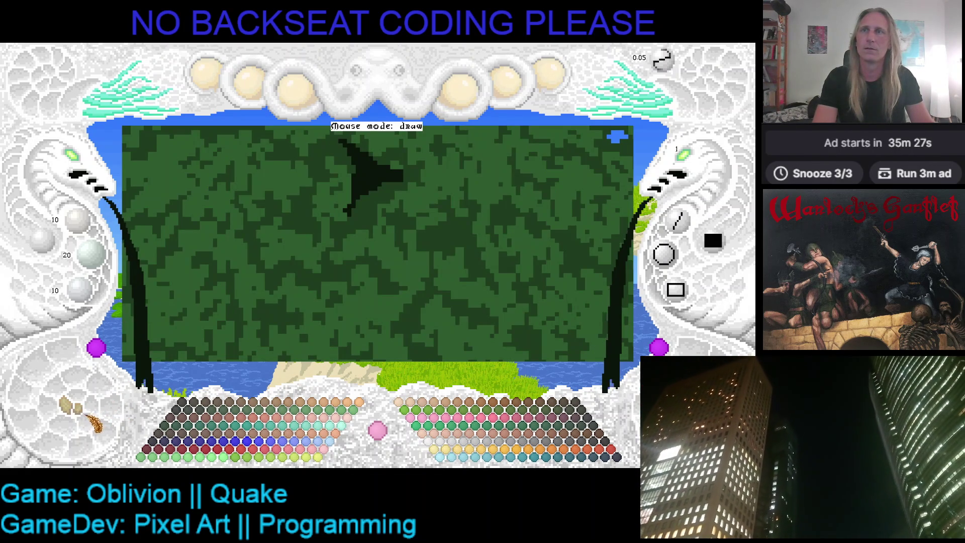
{"action": "mouse_move", "coordinate": [326, 144]}
{"action": "left_mouse_down"}
{"action": "mouse_move", "coordinate": [322, 157]}
{"action": "mouse_move", "coordinate": [312, 150]}
{"action": "mouse_move", "coordinate": [329, 147]}
{"action": "mouse_move", "coordinate": [298, 152]}
{"action": "mouse_move", "coordinate": [294, 168]}
{"action": "mouse_move", "coordinate": [301, 159]}
{"action": "left_mouse_up"}
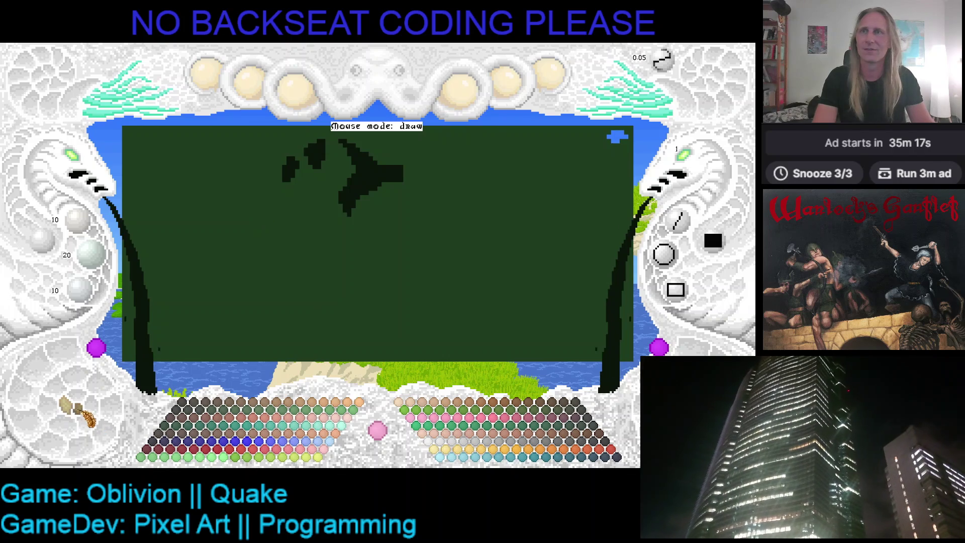
Check the texture preview, then extend the dark shape with a short hook
{"action": "left_click", "coordinate": [73, 406]}
{"action": "left_click", "coordinate": [76, 410]}
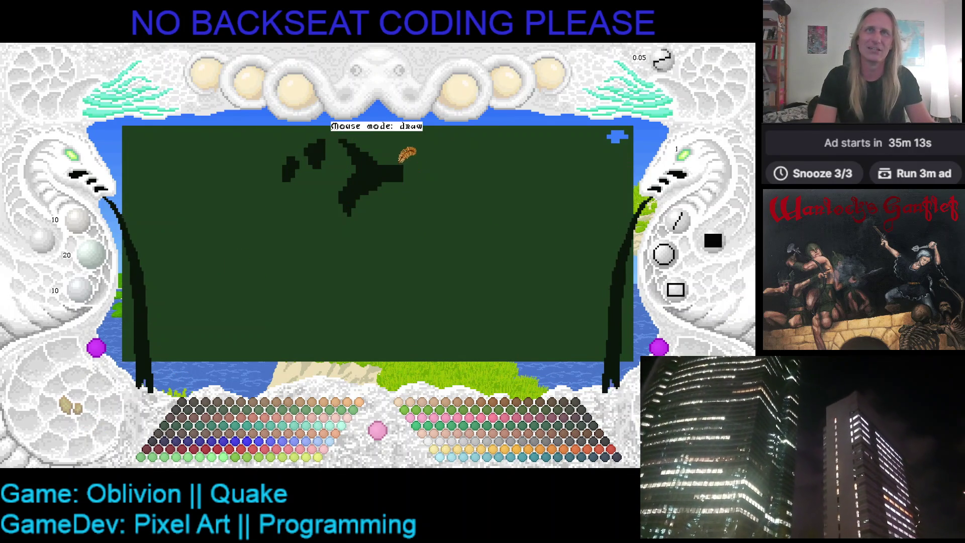
{"action": "mouse_move", "coordinate": [400, 176]}
{"action": "left_mouse_down"}
{"action": "mouse_move", "coordinate": [414, 191]}
{"action": "mouse_move", "coordinate": [412, 173]}
{"action": "left_mouse_up"}
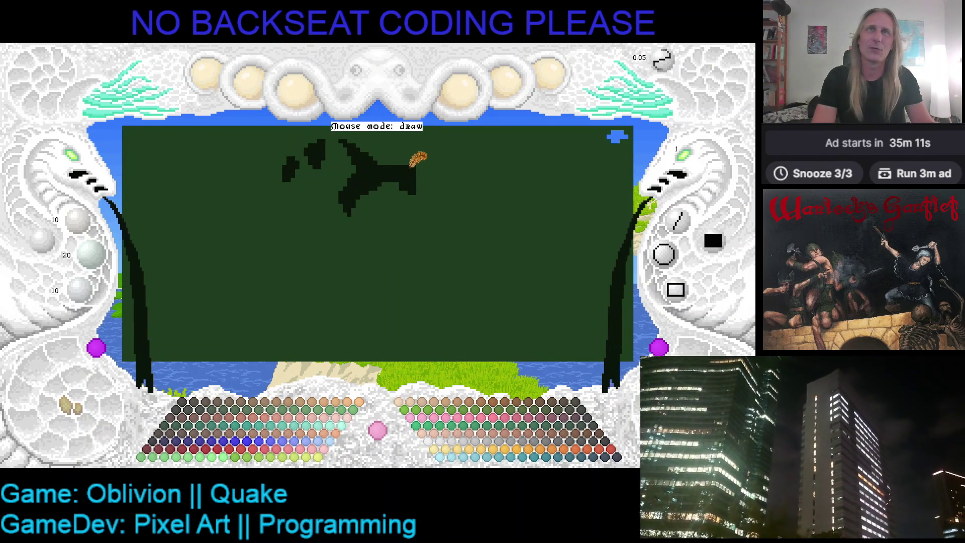
{"action": "right_click", "coordinate": [408, 161]}
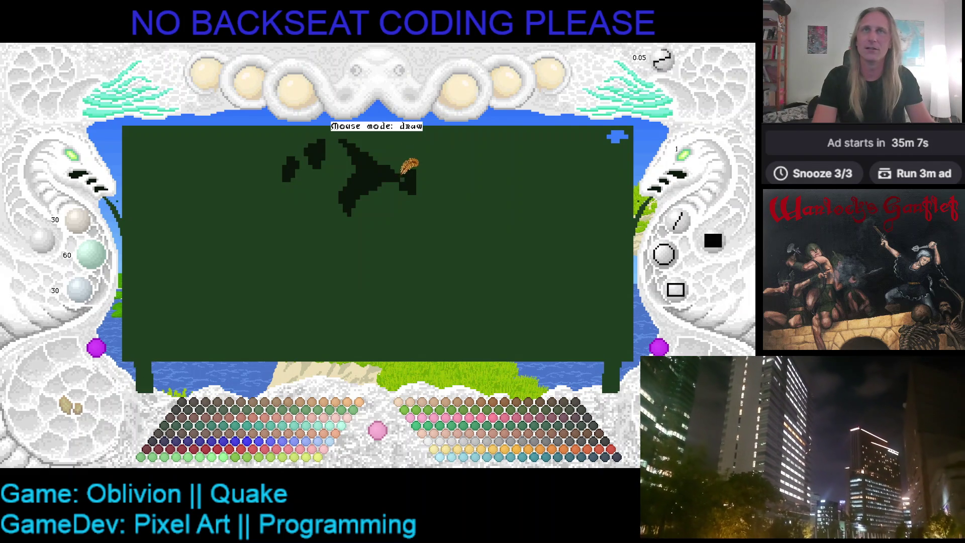
{"action": "right_click", "coordinate": [394, 168]}
Paint a dark blob below the shape, enlarge it downward, and preview the texture
{"action": "left_click", "coordinate": [71, 415]}
{"action": "left_click", "coordinate": [75, 417]}
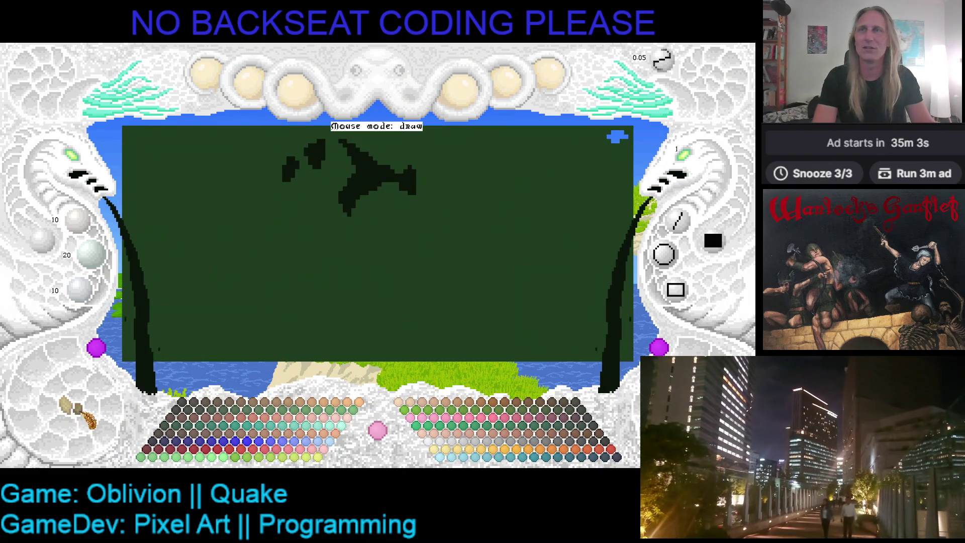
{"action": "mouse_move", "coordinate": [398, 215]}
{"action": "left_mouse_down"}
{"action": "mouse_move", "coordinate": [387, 205]}
{"action": "mouse_move", "coordinate": [402, 209]}
{"action": "mouse_move", "coordinate": [395, 200]}
{"action": "left_mouse_up"}
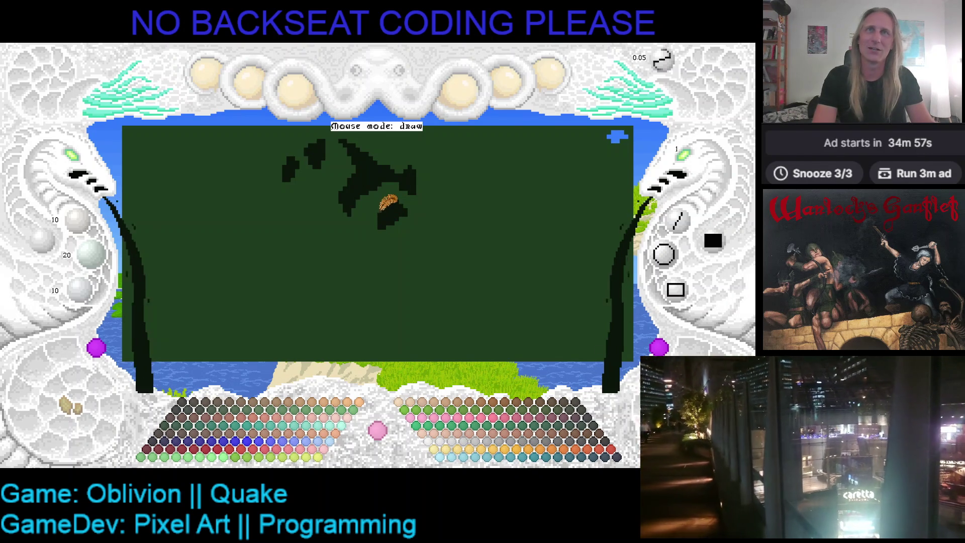
{"action": "mouse_move", "coordinate": [381, 204]}
{"action": "left_mouse_down"}
{"action": "mouse_move", "coordinate": [378, 215]}
{"action": "mouse_move", "coordinate": [393, 218]}
{"action": "left_mouse_up"}
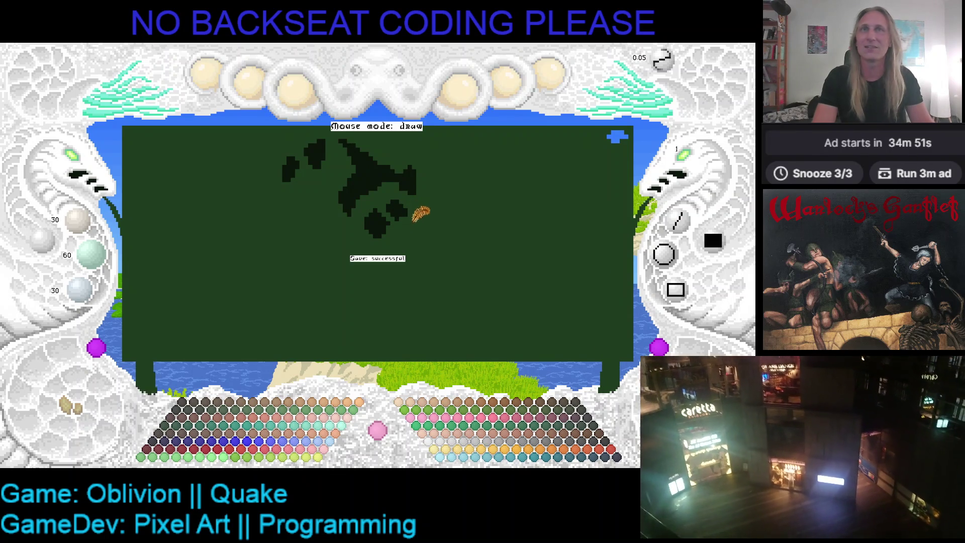
{"action": "left_click", "coordinate": [75, 409]}
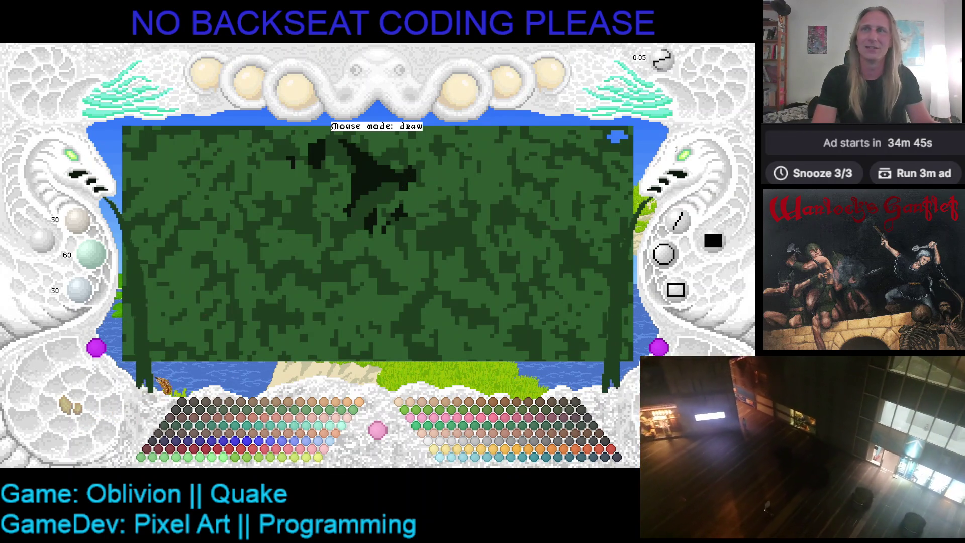
Compare the clumps against the texture, then zoom to a lower canopy area with texture hidden
{"action": "left_click", "coordinate": [80, 410]}
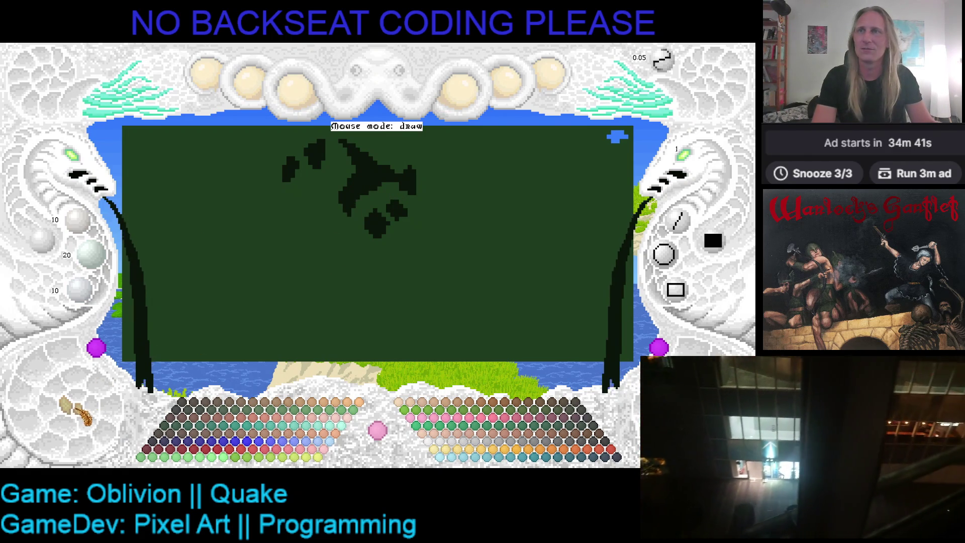
{"action": "left_click", "coordinate": [77, 412]}
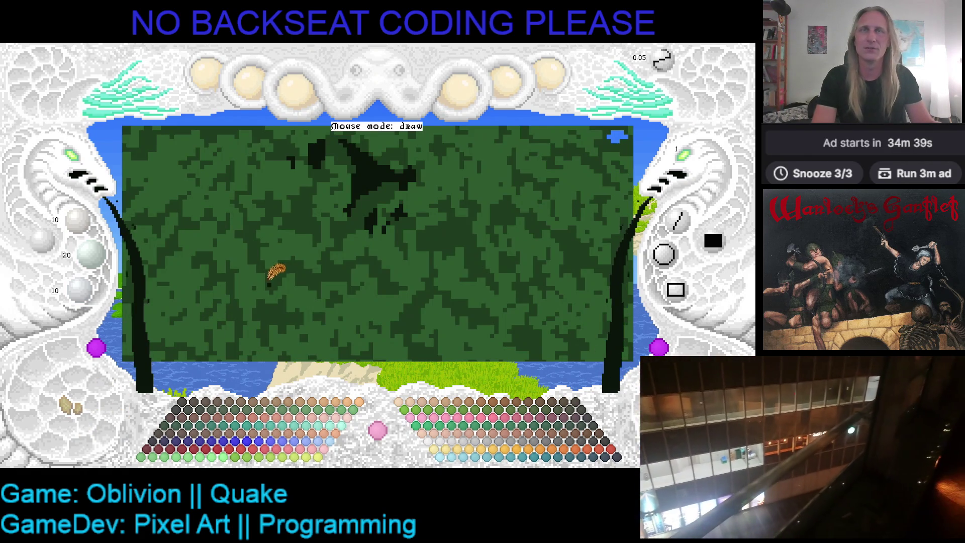
{"action": "left_click", "coordinate": [75, 159]}
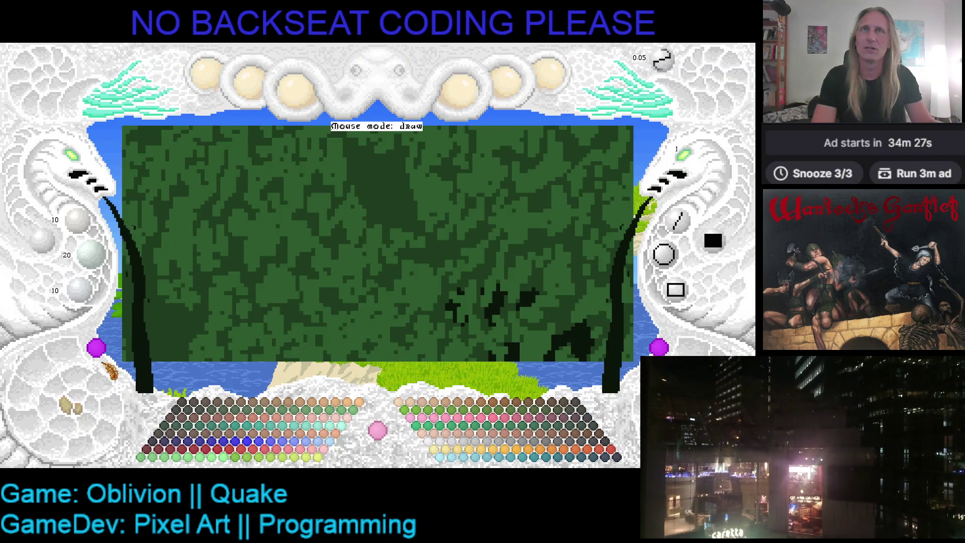
{"action": "left_click", "coordinate": [75, 408]}
Paint a new dark clump and a vertical stroke below it, then save
{"action": "mouse_move", "coordinate": [328, 150]}
{"action": "left_mouse_down"}
{"action": "mouse_move", "coordinate": [359, 139]}
{"action": "mouse_move", "coordinate": [374, 165]}
{"action": "mouse_move", "coordinate": [372, 194]}
{"action": "mouse_move", "coordinate": [339, 162]}
{"action": "mouse_move", "coordinate": [361, 153]}
{"action": "mouse_move", "coordinate": [372, 188]}
{"action": "mouse_move", "coordinate": [384, 189]}
{"action": "mouse_move", "coordinate": [378, 206]}
{"action": "left_mouse_up"}
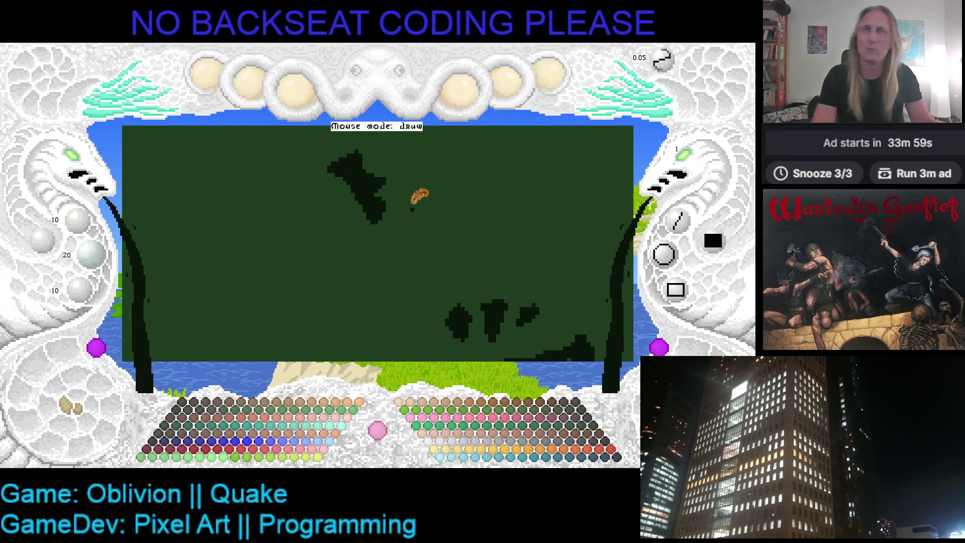
{"action": "mouse_move", "coordinate": [341, 220]}
{"action": "left_mouse_down"}
{"action": "mouse_move", "coordinate": [340, 195]}
{"action": "mouse_move", "coordinate": [353, 194]}
{"action": "mouse_move", "coordinate": [335, 204]}
{"action": "mouse_move", "coordinate": [375, 211]}
{"action": "left_mouse_up"}
{"action": "key", "text": "ctrl+s"}
{"action": "left_click", "coordinate": [76, 410]}
{"action": "left_click", "coordinate": [75, 410]}
{"action": "left_click", "coordinate": [76, 409]}
{"action": "left_click", "coordinate": [75, 410]}
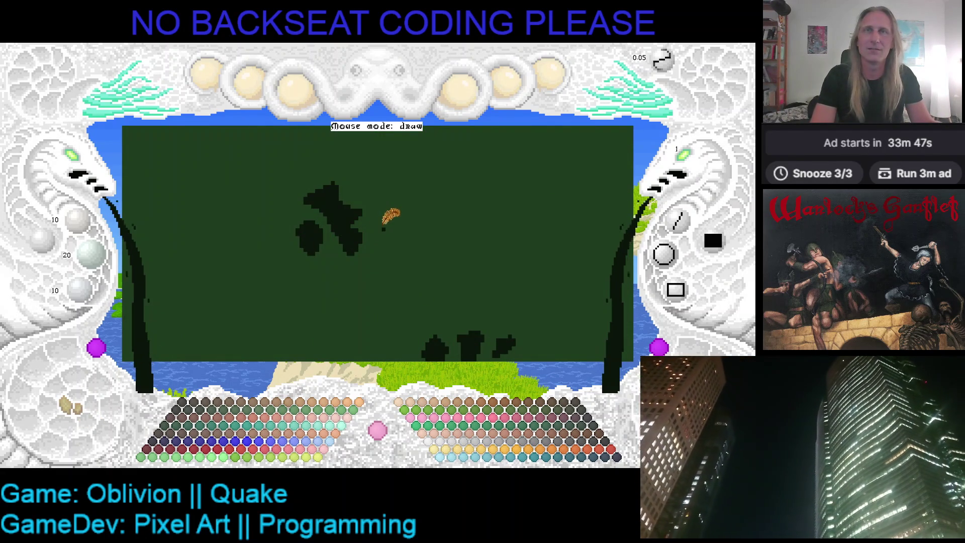
Add another dark blob beside the shapes and a thin stroke into the clumps
{"action": "mouse_move", "coordinate": [378, 244]}
{"action": "left_mouse_down"}
{"action": "mouse_move", "coordinate": [398, 256]}
{"action": "mouse_move", "coordinate": [402, 234]}
{"action": "mouse_move", "coordinate": [387, 217]}
{"action": "mouse_move", "coordinate": [389, 248]}
{"action": "mouse_move", "coordinate": [375, 257]}
{"action": "mouse_move", "coordinate": [397, 257]}
{"action": "mouse_move", "coordinate": [394, 222]}
{"action": "left_mouse_up"}
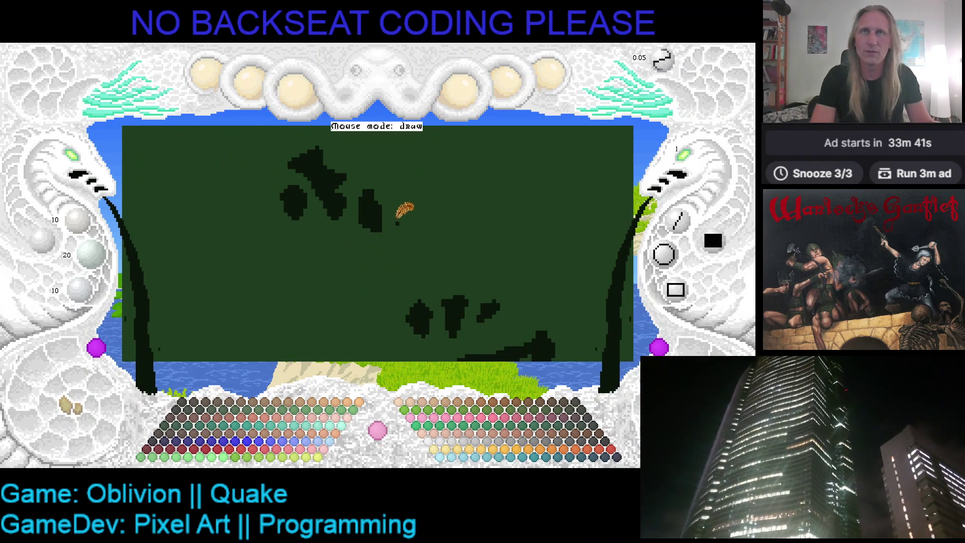
{"action": "right_click", "coordinate": [366, 179]}
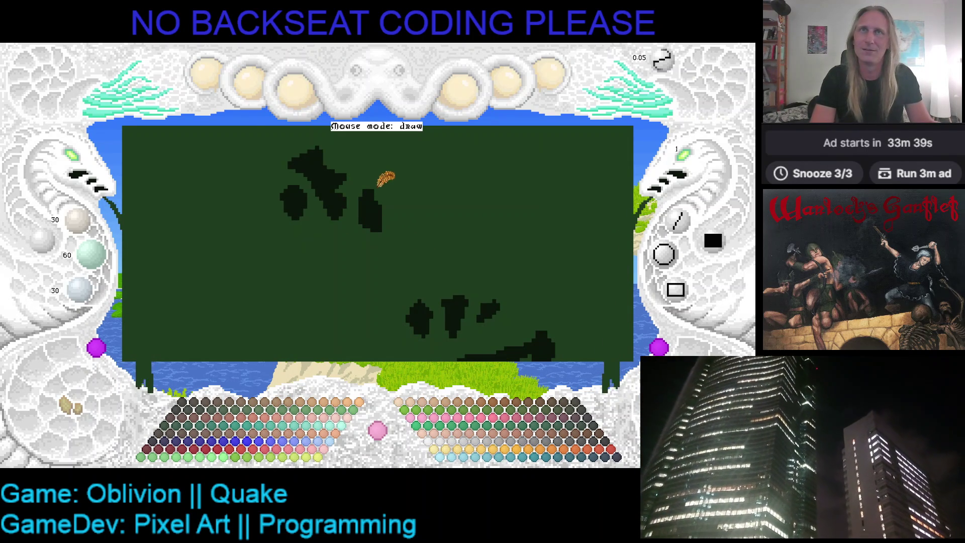
{"action": "right_click", "coordinate": [371, 197]}
{"action": "mouse_move", "coordinate": [352, 168]}
{"action": "left_mouse_down"}
{"action": "mouse_move", "coordinate": [373, 186]}
{"action": "mouse_move", "coordinate": [360, 176]}
{"action": "mouse_move", "coordinate": [369, 176]}
{"action": "left_mouse_up"}
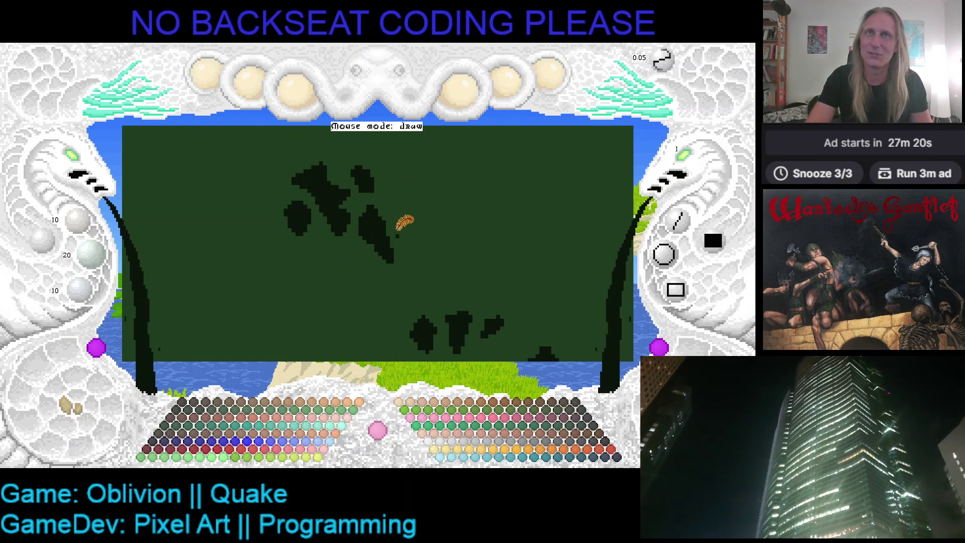
Paint a clump, compare it with the textured preview, then paint a curved stroke at brush size 2
{"action": "mouse_move", "coordinate": [395, 201]}
{"action": "left_mouse_down"}
{"action": "mouse_move", "coordinate": [401, 222]}
{"action": "mouse_move", "coordinate": [394, 207]}
{"action": "mouse_move", "coordinate": [399, 214]}
{"action": "mouse_move", "coordinate": [407, 194]}
{"action": "left_mouse_up"}
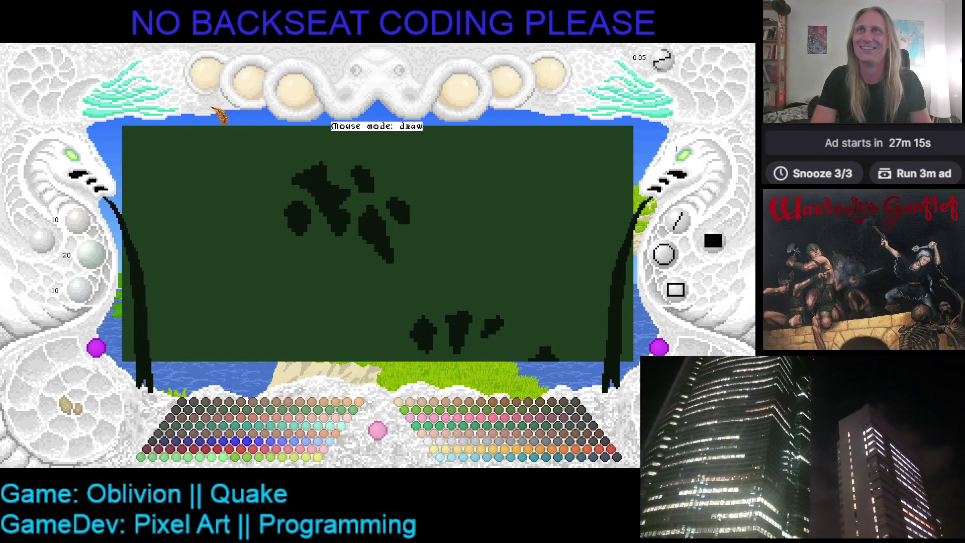
{"action": "key", "text": "space"}
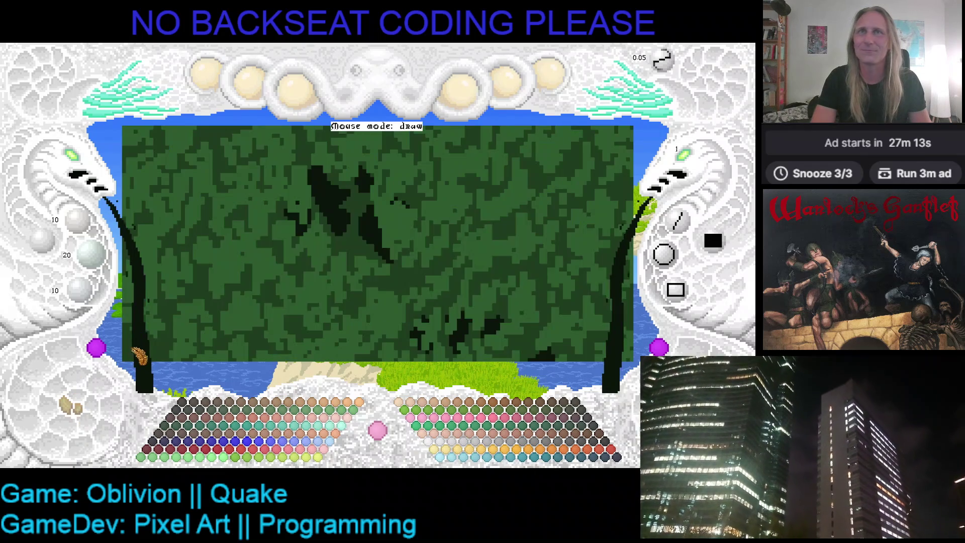
{"action": "key", "text": "space"}
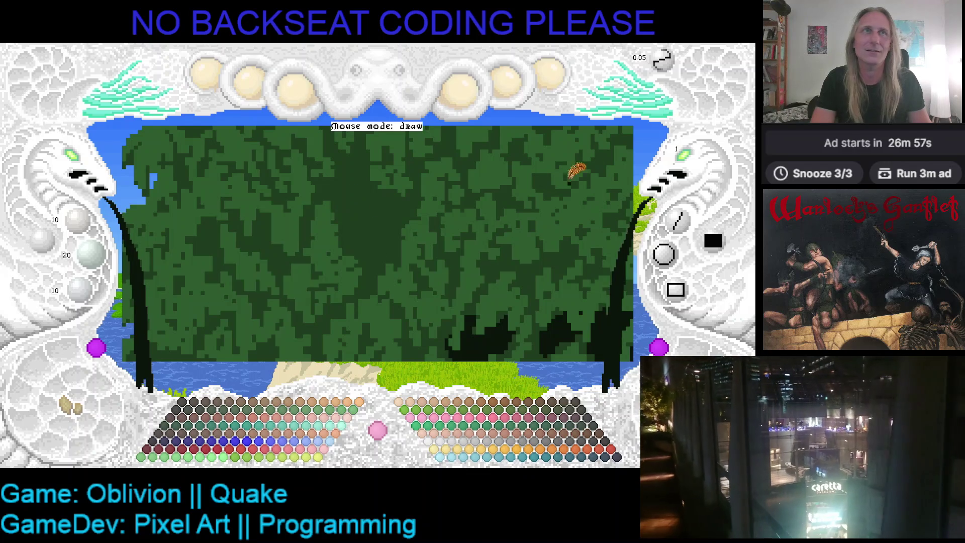
{"action": "scroll", "coordinate": [684, 179], "scroll_direction": "up", "scroll_amount": 1}
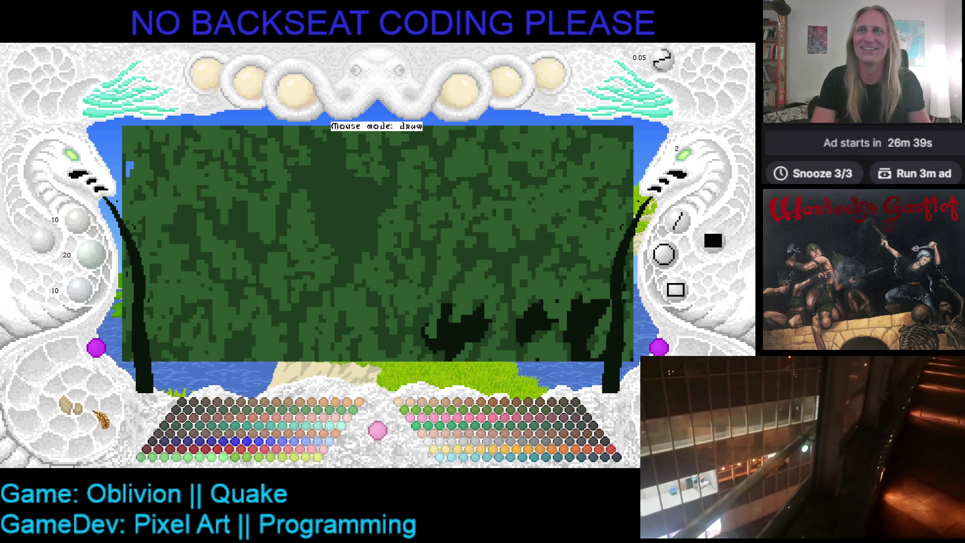
{"action": "mouse_move", "coordinate": [340, 131]}
{"action": "left_mouse_down"}
{"action": "mouse_move", "coordinate": [391, 200]}
{"action": "mouse_move", "coordinate": [378, 190]}
{"action": "left_mouse_up"}
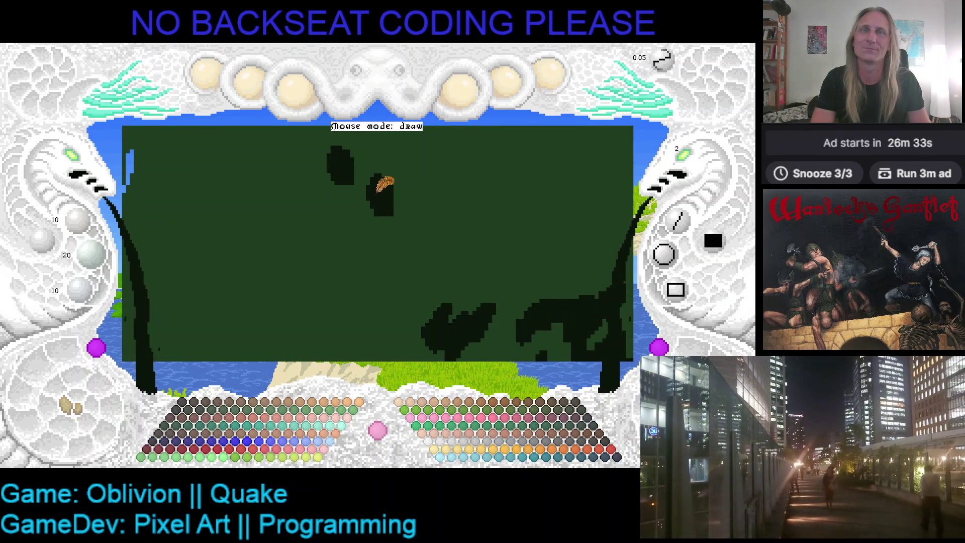
Paint dark dots, strokes and a new clump left of centre, plus a thin right branch
{"action": "left_click", "coordinate": [321, 202]}
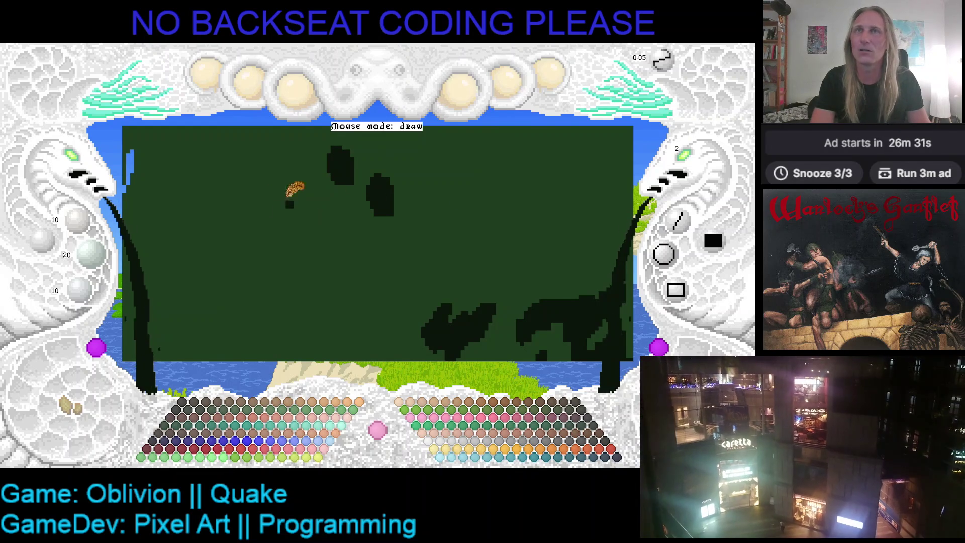
{"action": "left_click", "coordinate": [71, 408]}
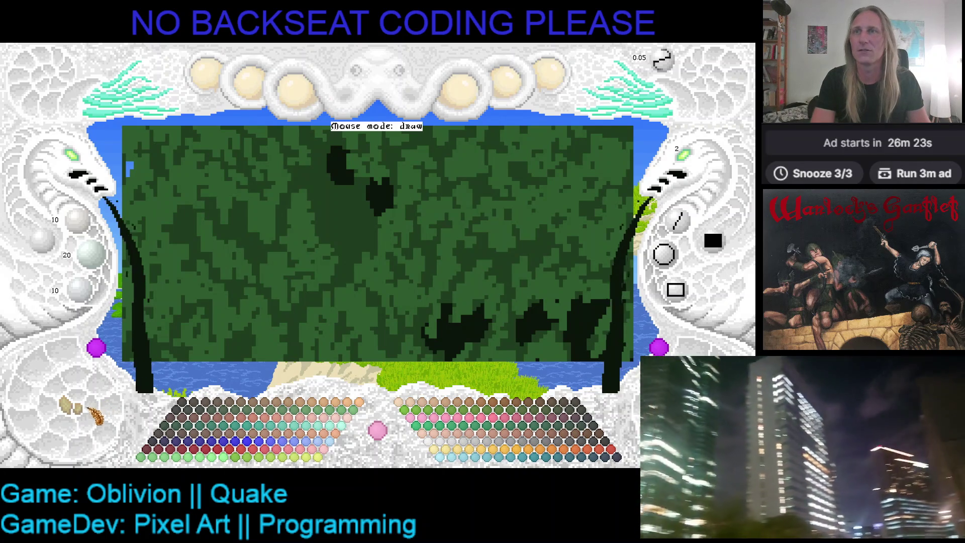
{"action": "mouse_move", "coordinate": [290, 184]}
{"action": "left_mouse_down"}
{"action": "mouse_move", "coordinate": [319, 197]}
{"action": "mouse_move", "coordinate": [316, 180]}
{"action": "mouse_move", "coordinate": [316, 215]}
{"action": "mouse_move", "coordinate": [311, 177]}
{"action": "mouse_move", "coordinate": [321, 196]}
{"action": "left_mouse_up"}
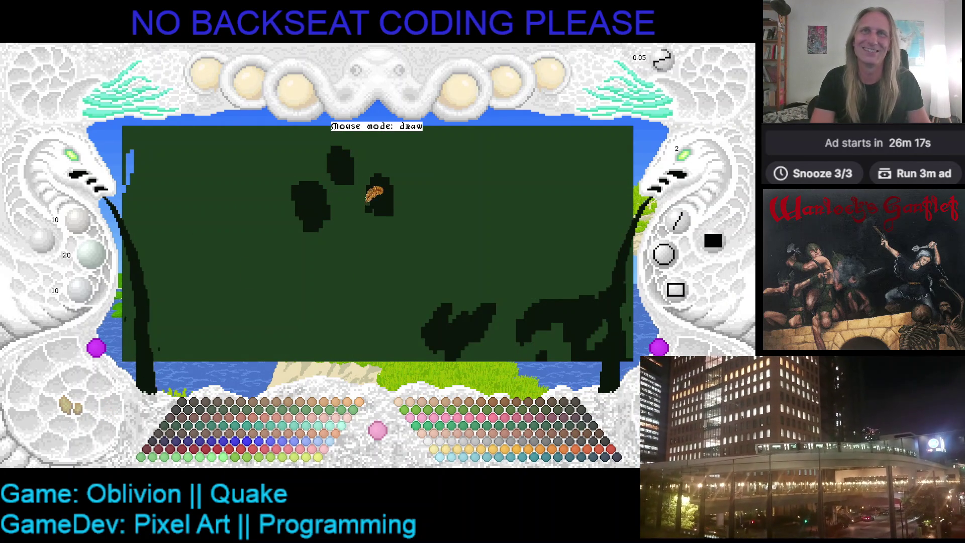
{"action": "mouse_move", "coordinate": [367, 198]}
{"action": "left_mouse_down"}
{"action": "mouse_move", "coordinate": [357, 237]}
{"action": "mouse_move", "coordinate": [370, 194]}
{"action": "mouse_move", "coordinate": [360, 226]}
{"action": "mouse_move", "coordinate": [370, 206]}
{"action": "left_mouse_up"}
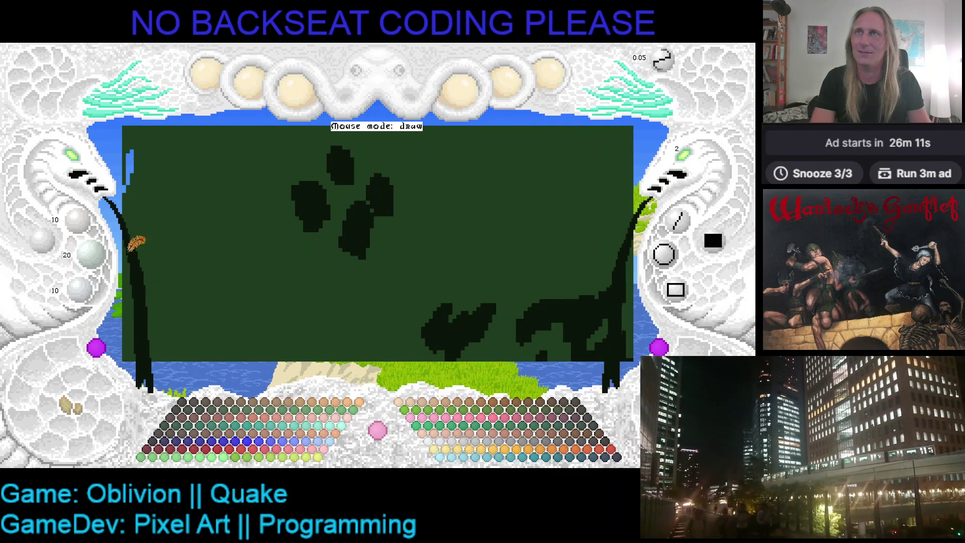
{"action": "left_click", "coordinate": [71, 410]}
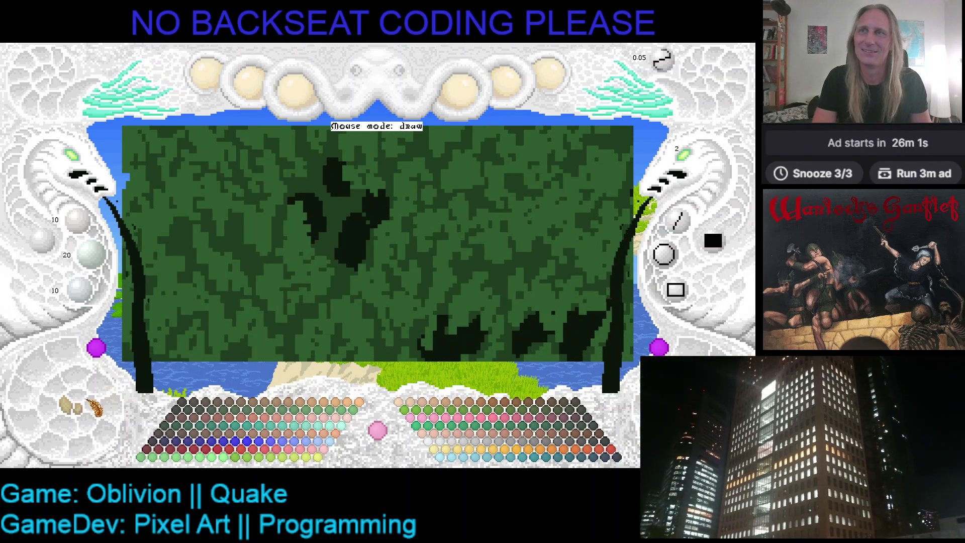
{"action": "left_click_drag", "start_coordinate": [300, 139], "coordinate": [310, 148]}
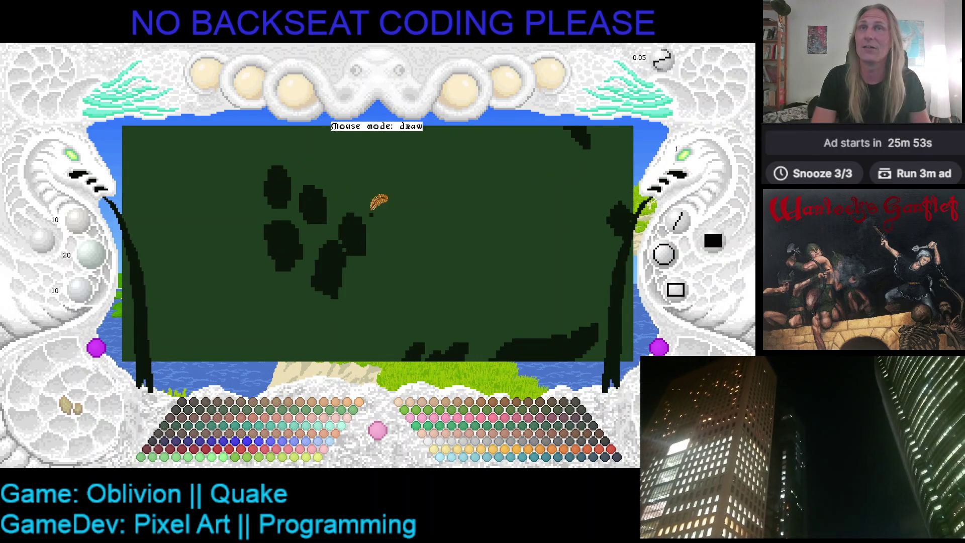
{"action": "mouse_move", "coordinate": [328, 192]}
{"action": "left_mouse_down"}
{"action": "mouse_move", "coordinate": [346, 206]}
{"action": "mouse_move", "coordinate": [351, 179]}
{"action": "mouse_move", "coordinate": [338, 179]}
{"action": "mouse_move", "coordinate": [341, 191]}
{"action": "left_mouse_up"}
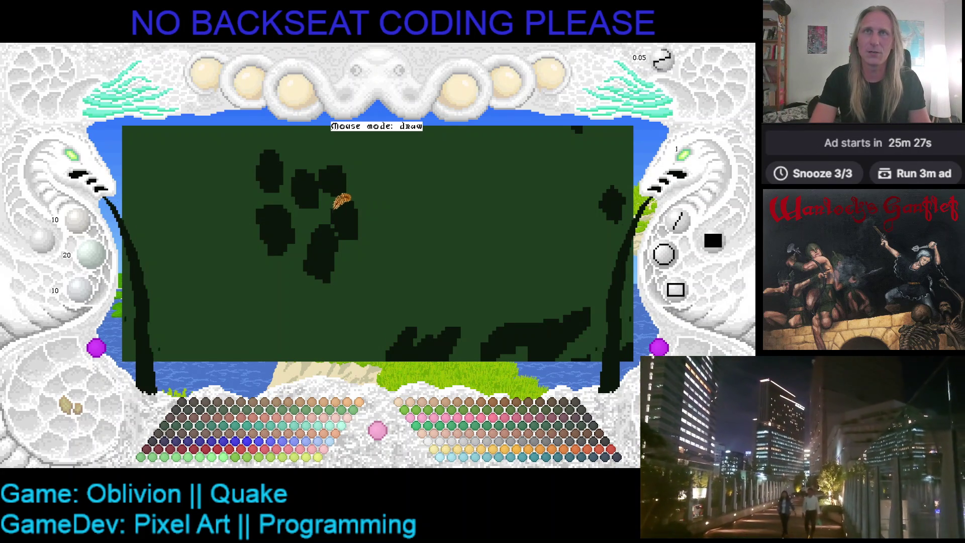
Sample the 30/60/30 and 10/20/10 greens, preview the texture, and save the artwork
{"action": "right_click", "coordinate": [324, 211]}
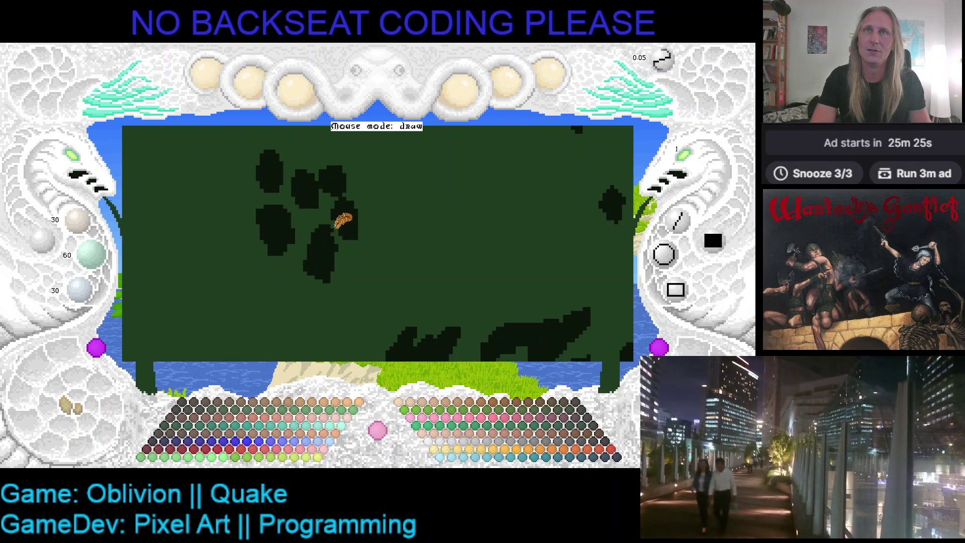
{"action": "right_click", "coordinate": [326, 239]}
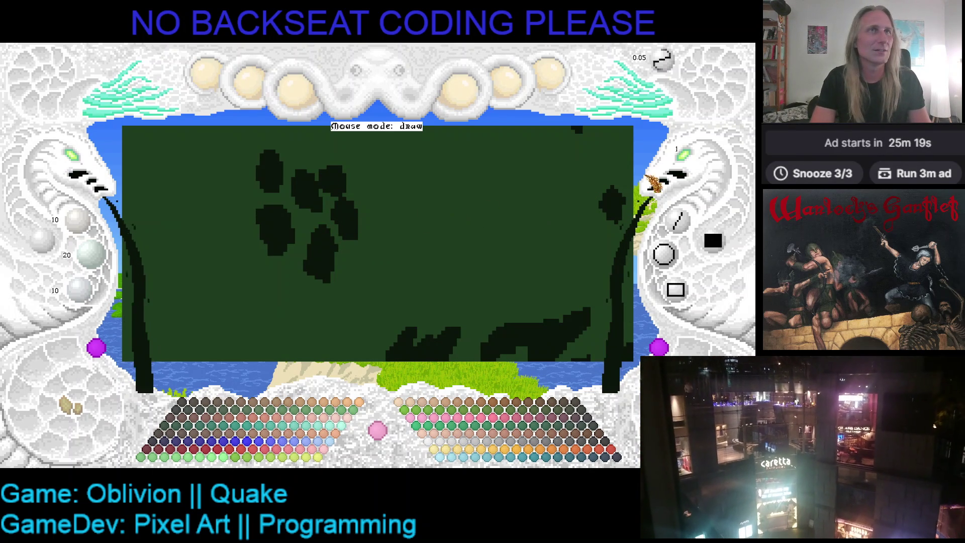
{"action": "left_click", "coordinate": [71, 406]}
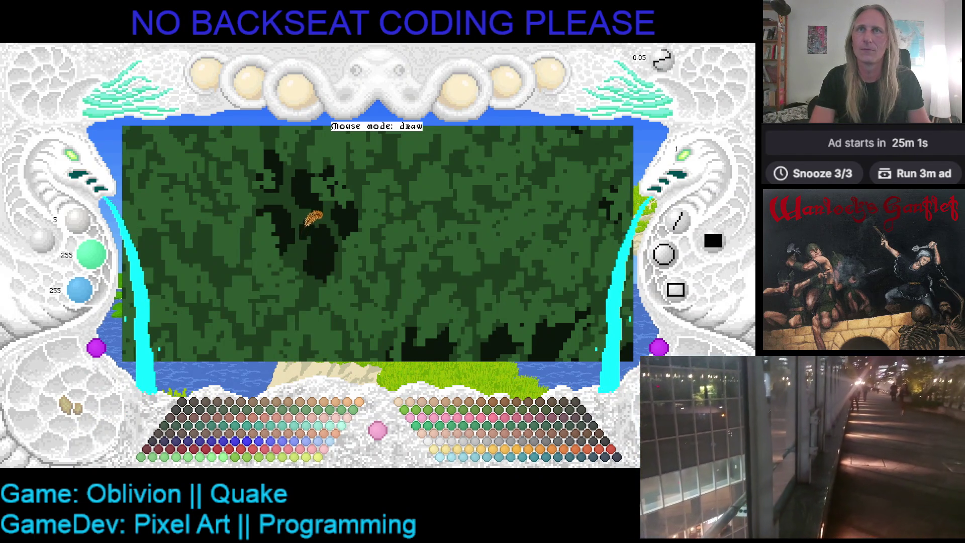
{"action": "key", "text": "ctrl+s"}
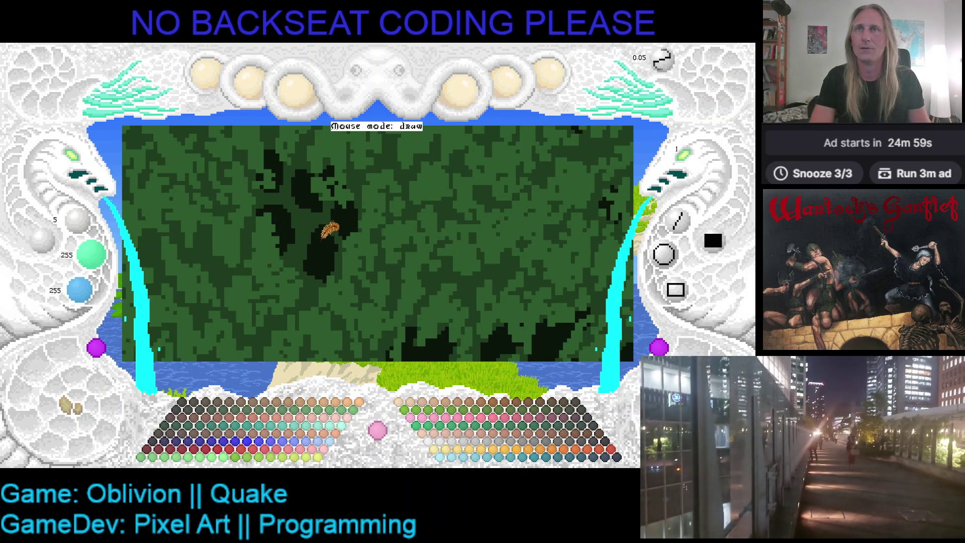
{"action": "right_click", "coordinate": [317, 234]}
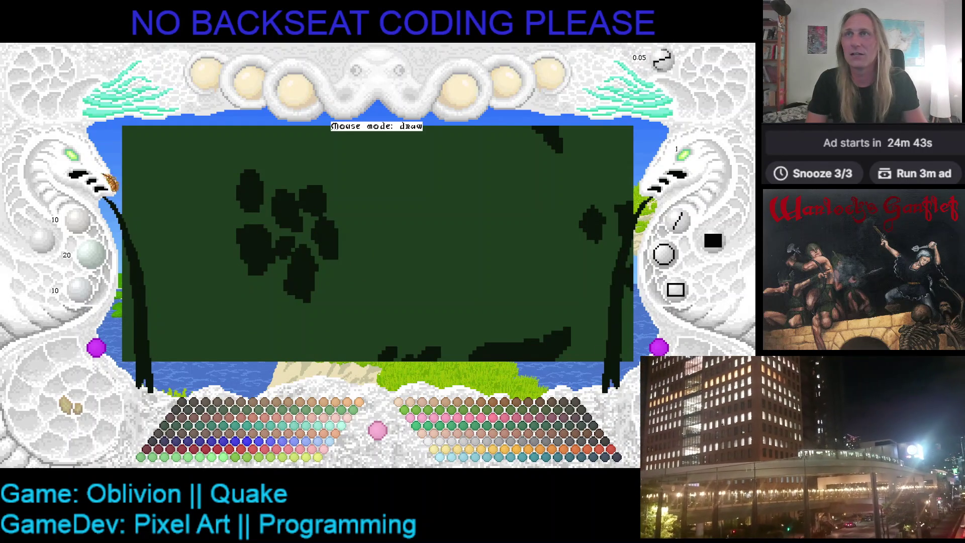
Toggle the shadow mask repeatedly to compare it with the textured scene
{"action": "left_click", "coordinate": [76, 419]}
{"action": "left_click", "coordinate": [71, 411]}
{"action": "left_click", "coordinate": [73, 411]}
{"action": "left_click", "coordinate": [74, 412]}
{"action": "left_click", "coordinate": [76, 413]}
{"action": "left_click", "coordinate": [74, 413]}
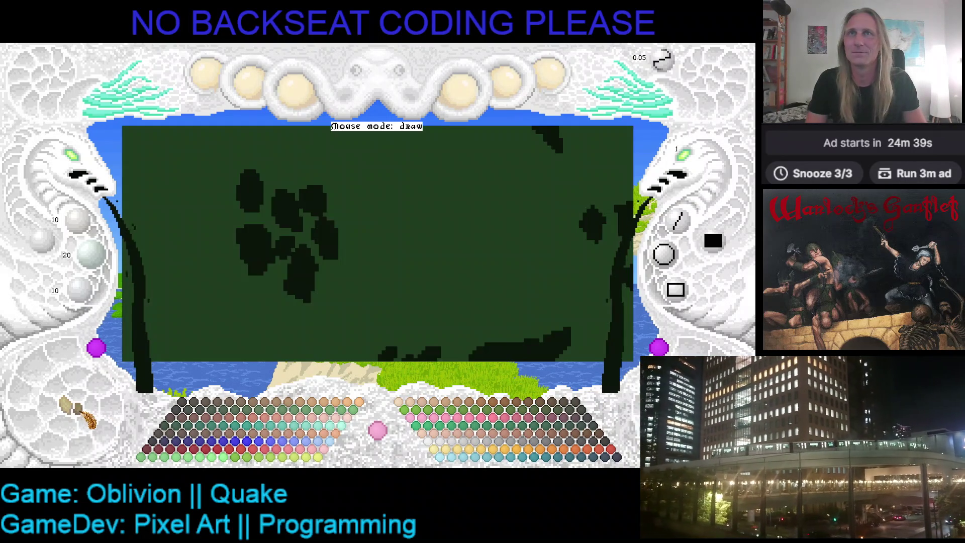
{"action": "left_click", "coordinate": [76, 417]}
{"action": "left_click", "coordinate": [76, 417]}
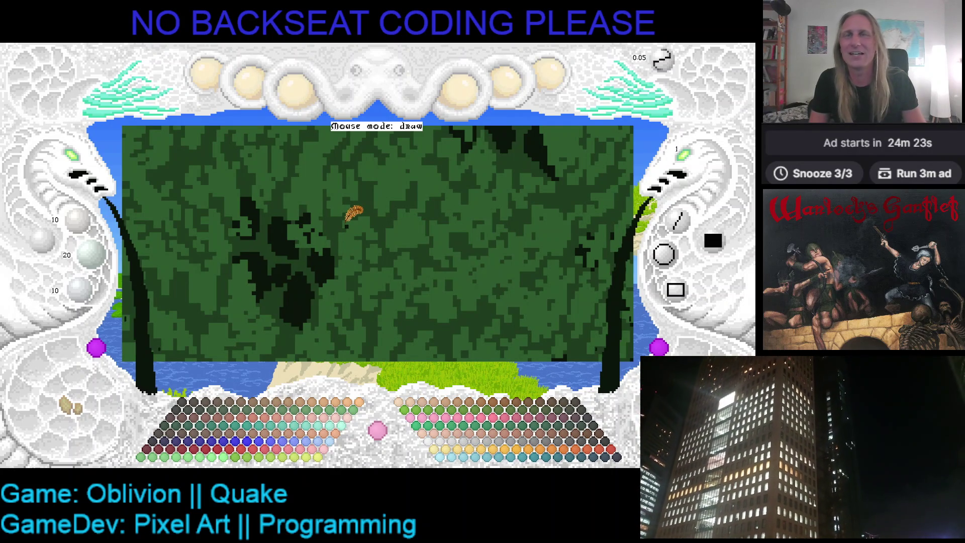
Sample the lighter 45/90/45 canopy green and save the artwork
{"action": "right_click", "coordinate": [308, 198]}
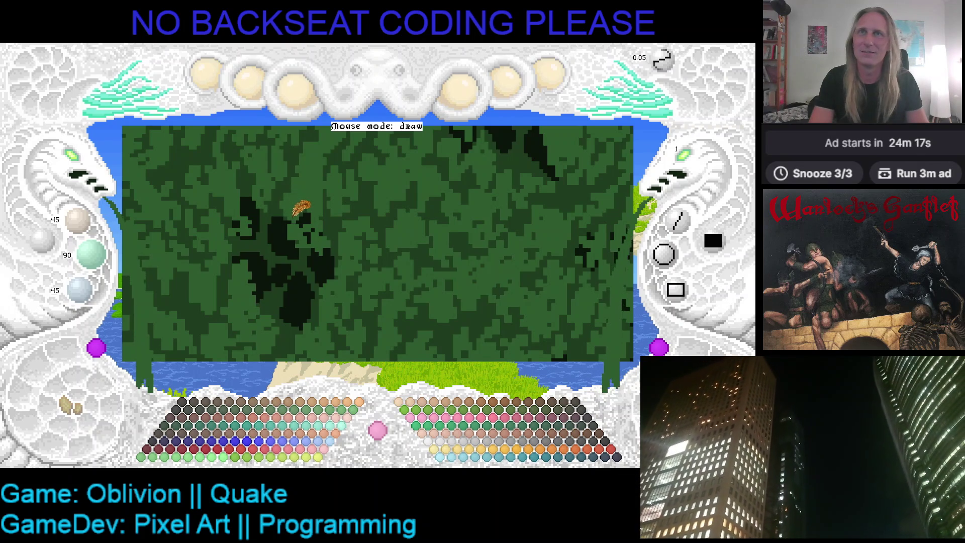
{"action": "key", "text": "ctrl+s"}
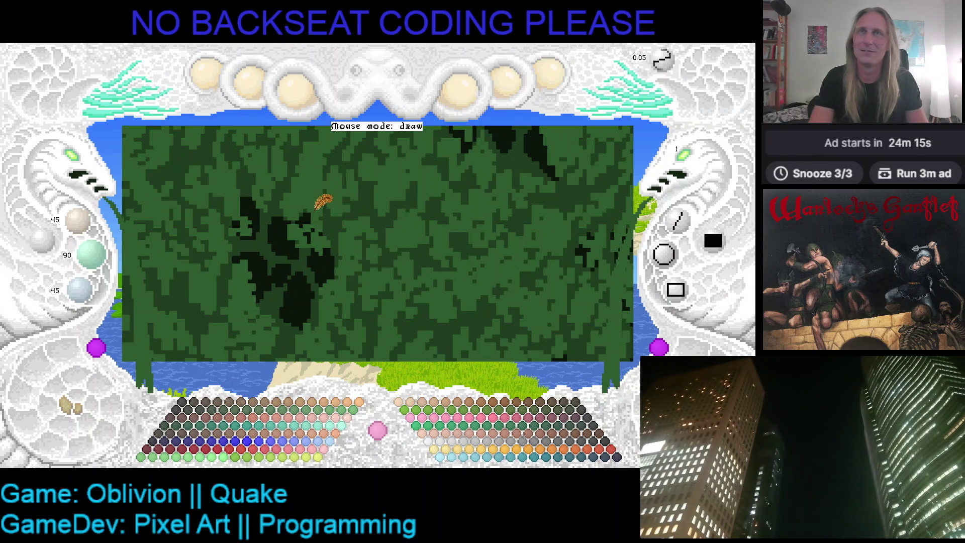
{"action": "key", "text": "ctrl+s"}
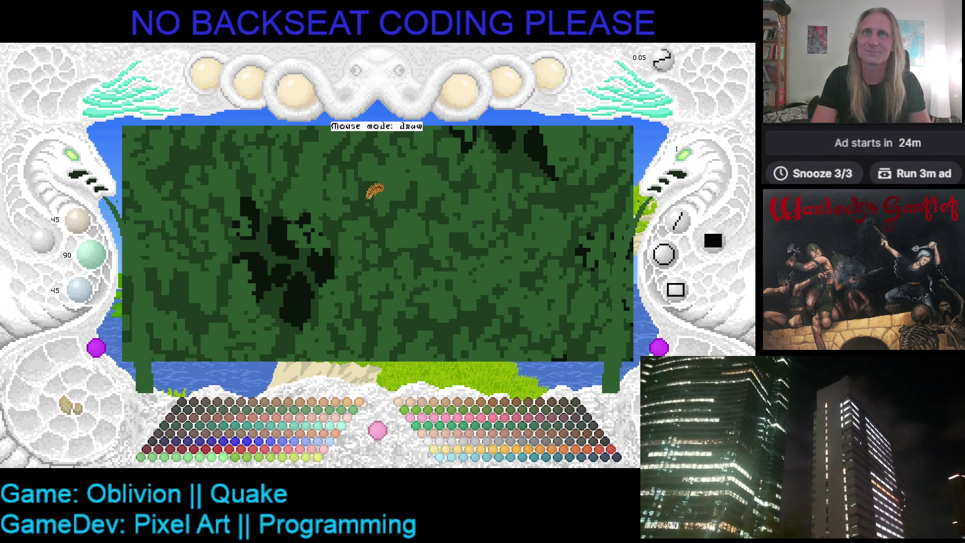
{"action": "key", "text": "ctrl+s"}
{"action": "key", "text": "ctrl+s"}
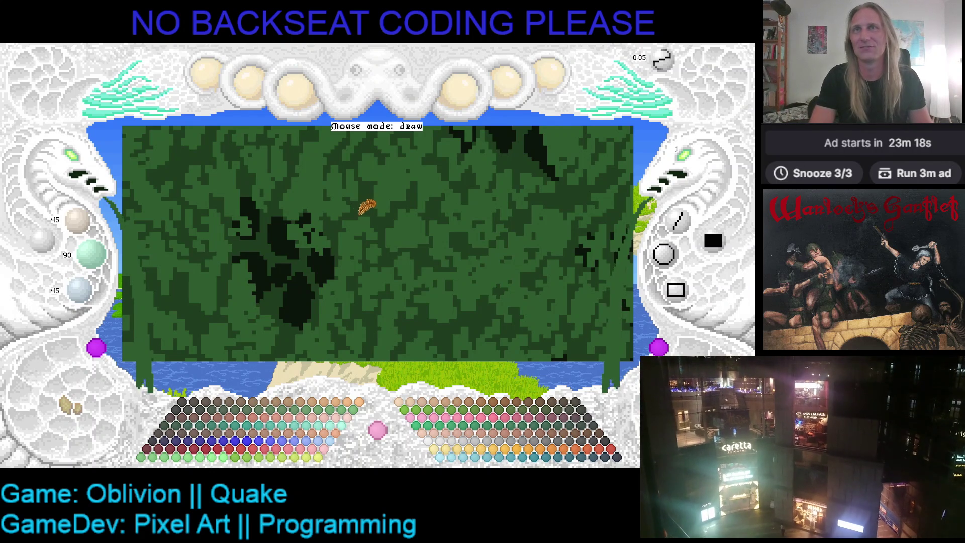
Show the canopy's flat shadow layer and sketch a dark shadow clump on its left part
{"action": "left_click_drag", "start_coordinate": [366, 209], "coordinate": [347, 209]}
{"action": "left_click", "coordinate": [93, 407]}
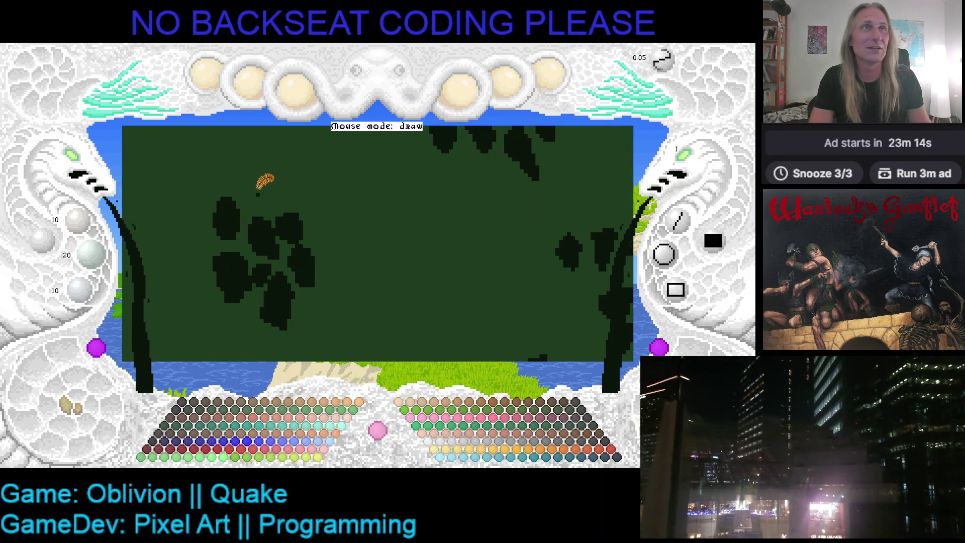
{"action": "mouse_move", "coordinate": [247, 199]}
{"action": "left_mouse_down"}
{"action": "mouse_move", "coordinate": [263, 213]}
{"action": "mouse_move", "coordinate": [261, 190]}
{"action": "mouse_move", "coordinate": [247, 184]}
{"action": "mouse_move", "coordinate": [263, 188]}
{"action": "mouse_move", "coordinate": [247, 184]}
{"action": "mouse_move", "coordinate": [250, 201]}
{"action": "left_mouse_up"}
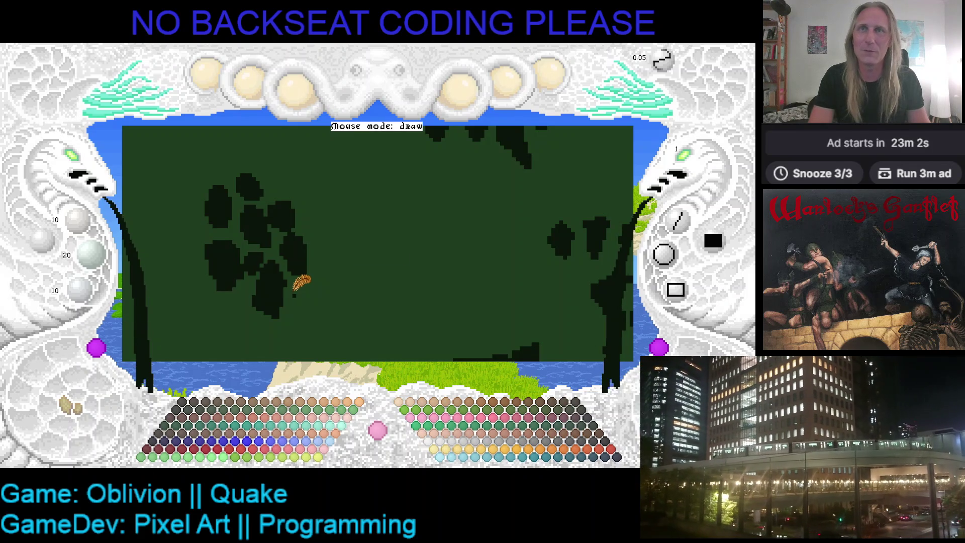
{"action": "left_click_drag", "start_coordinate": [294, 295], "coordinate": [280, 295]}
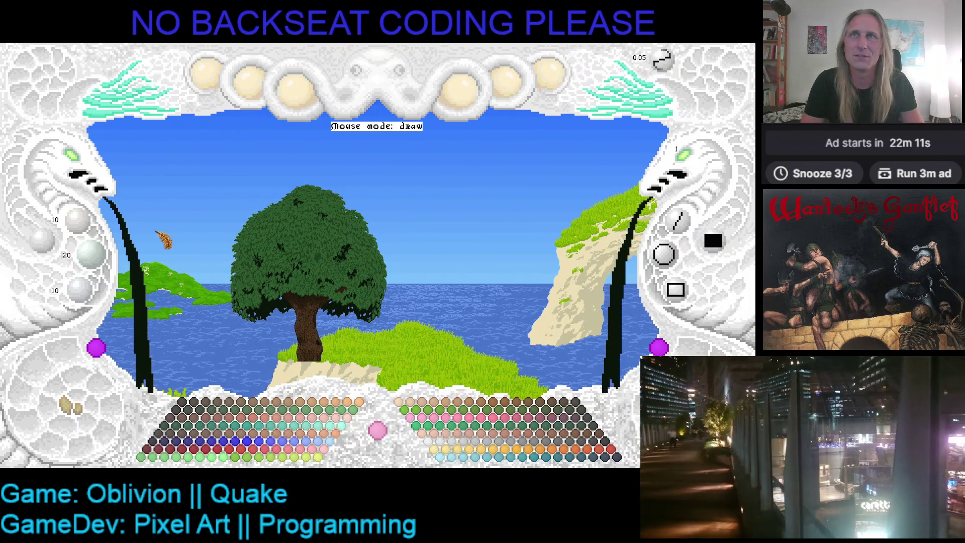
Zoom in on the canopy and draw two filled shadow loops near its top centre
{"action": "left_click", "coordinate": [84, 166]}
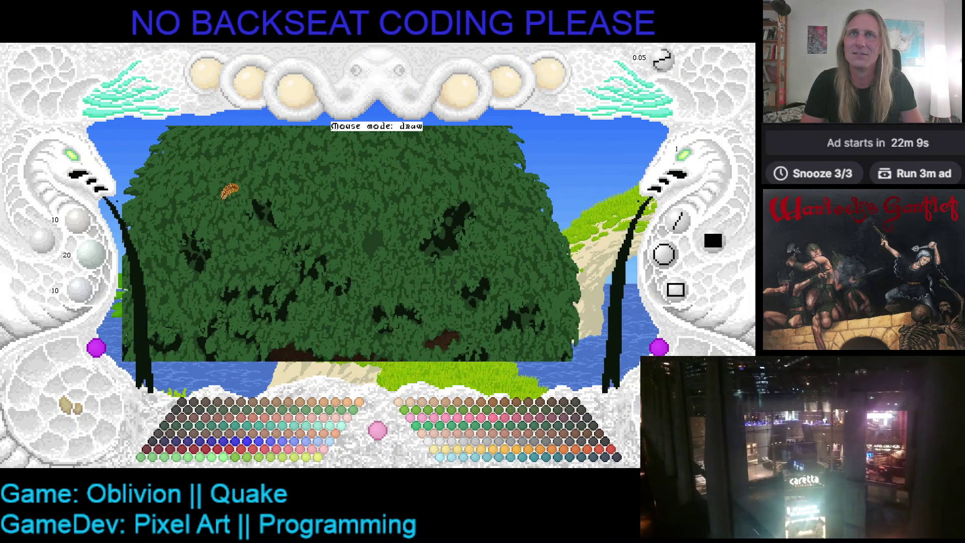
{"action": "left_click", "coordinate": [84, 166]}
{"action": "left_click", "coordinate": [81, 166]}
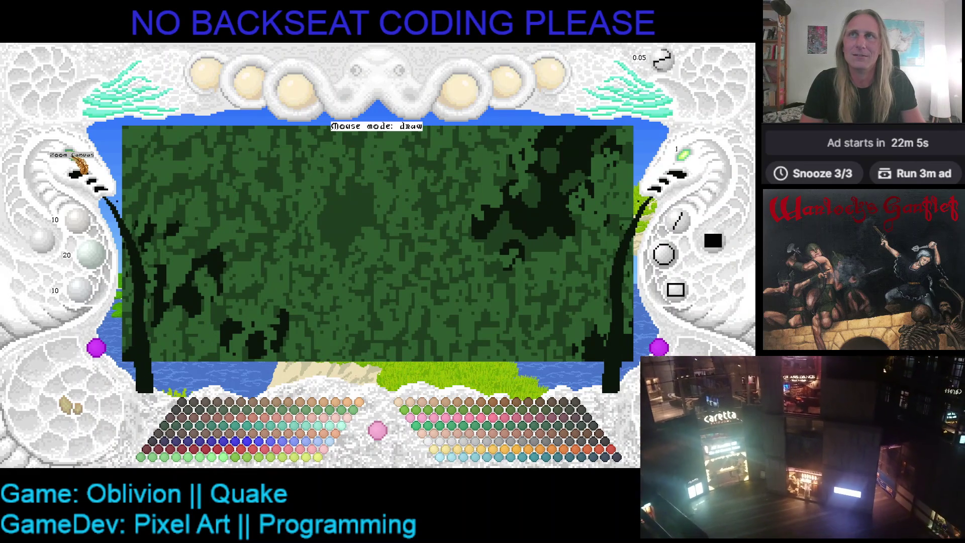
{"action": "left_click", "coordinate": [76, 166]}
{"action": "left_click", "coordinate": [76, 166]}
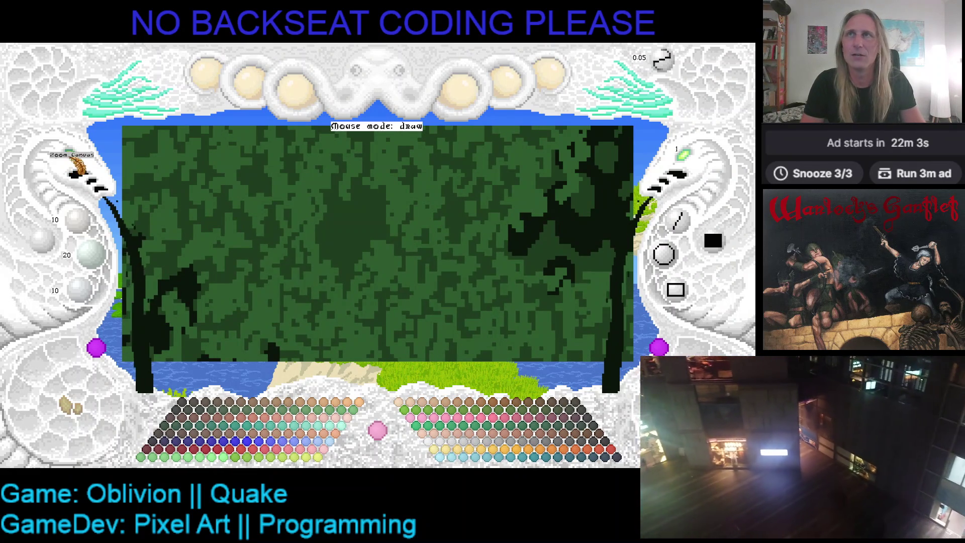
{"action": "left_click", "coordinate": [80, 166]}
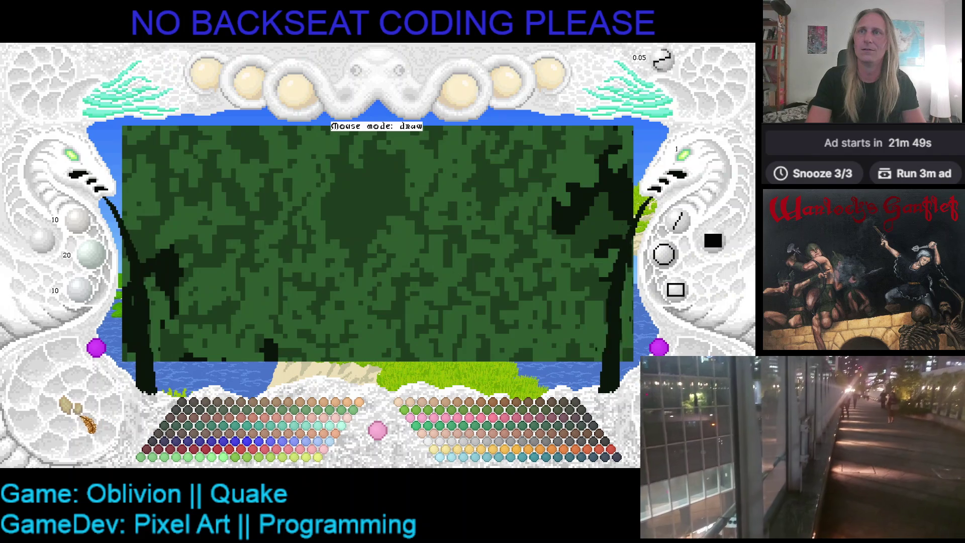
{"action": "mouse_move", "coordinate": [392, 145]}
{"action": "left_mouse_down"}
{"action": "mouse_move", "coordinate": [369, 139]}
{"action": "mouse_move", "coordinate": [334, 161]}
{"action": "mouse_move", "coordinate": [352, 171]}
{"action": "mouse_move", "coordinate": [389, 142]}
{"action": "mouse_move", "coordinate": [373, 151]}
{"action": "left_mouse_up"}
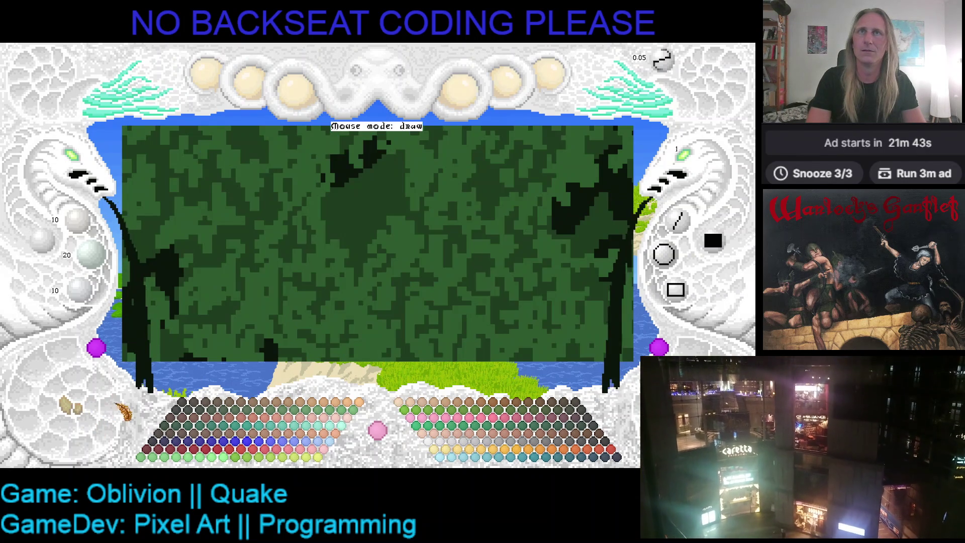
{"action": "mouse_move", "coordinate": [401, 151]}
{"action": "left_mouse_down"}
{"action": "mouse_move", "coordinate": [391, 196]}
{"action": "mouse_move", "coordinate": [405, 169]}
{"action": "mouse_move", "coordinate": [366, 201]}
{"action": "mouse_move", "coordinate": [377, 165]}
{"action": "left_mouse_up"}
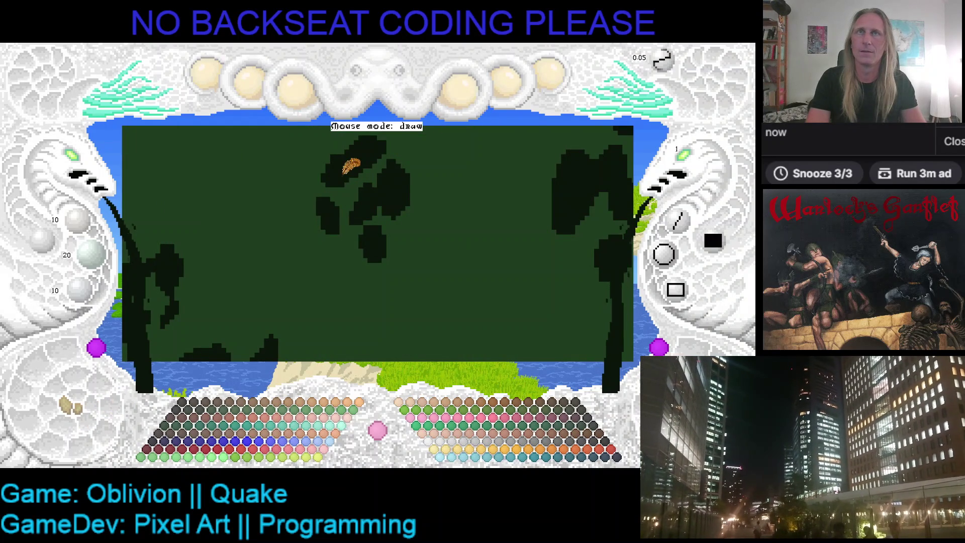
Reselect the dark shadow colour and add a diagonal stroke to the central shadow clump
{"action": "left_click", "coordinate": [362, 162]}
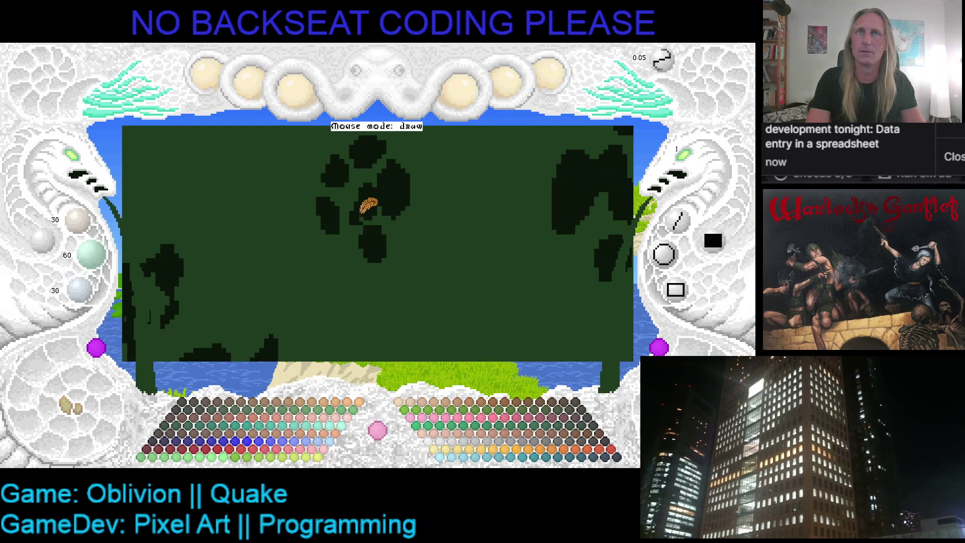
{"action": "left_click", "coordinate": [343, 228]}
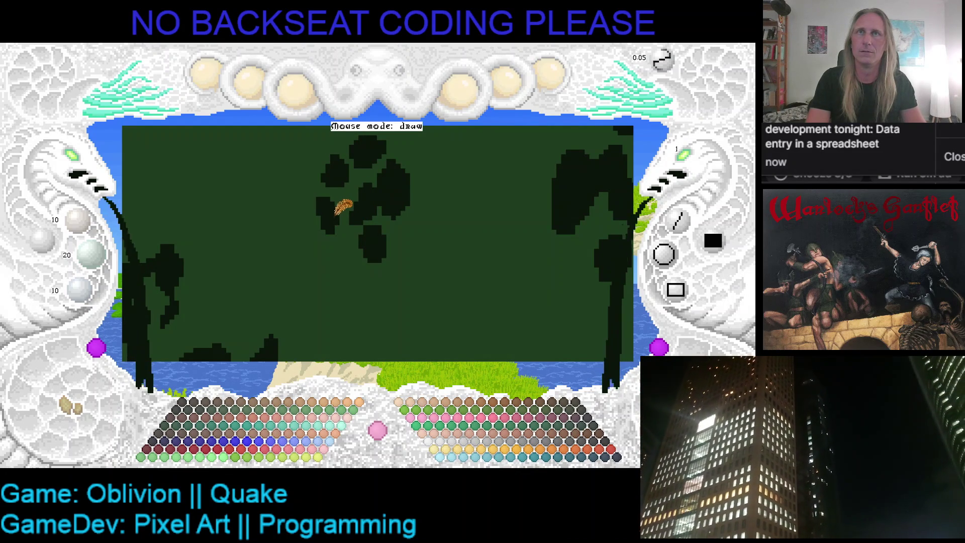
{"action": "mouse_move", "coordinate": [345, 230]}
{"action": "left_mouse_down"}
{"action": "mouse_move", "coordinate": [330, 245]}
{"action": "mouse_move", "coordinate": [354, 246]}
{"action": "mouse_move", "coordinate": [329, 254]}
{"action": "mouse_move", "coordinate": [347, 236]}
{"action": "mouse_move", "coordinate": [331, 251]}
{"action": "mouse_move", "coordinate": [347, 247]}
{"action": "left_mouse_up"}
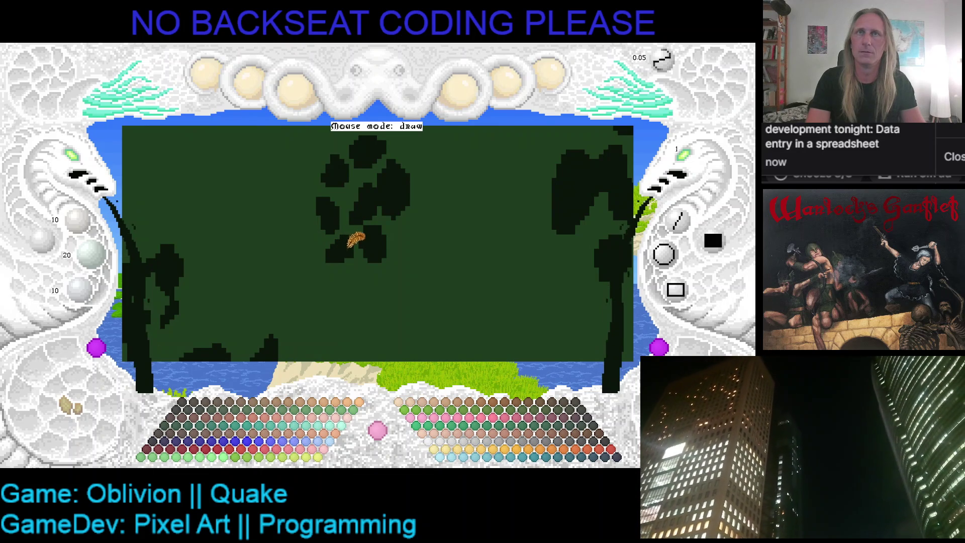
Return to the textured canopy view, zoom out and save the artwork
{"action": "left_click", "coordinate": [74, 407]}
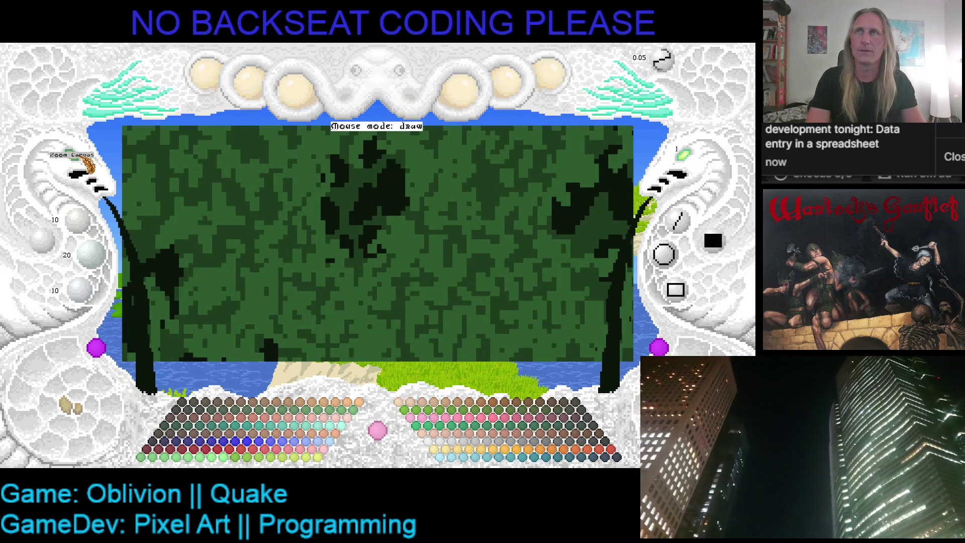
{"action": "left_click", "coordinate": [87, 163]}
{"action": "key", "text": "ctrl+s"}
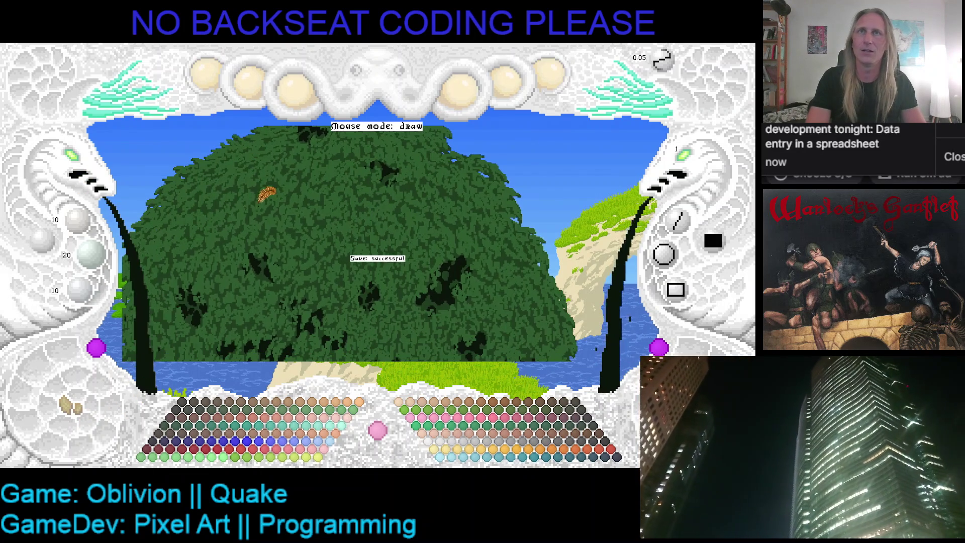
Zoom out to the full island scene, opening and closing the export choices without exporting
{"action": "left_click", "coordinate": [87, 163]}
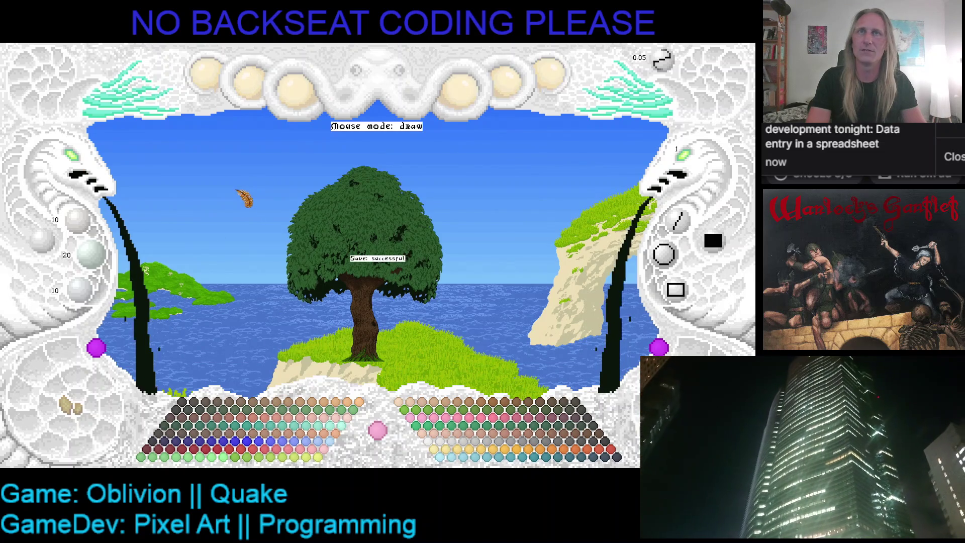
{"action": "left_click", "coordinate": [549, 87]}
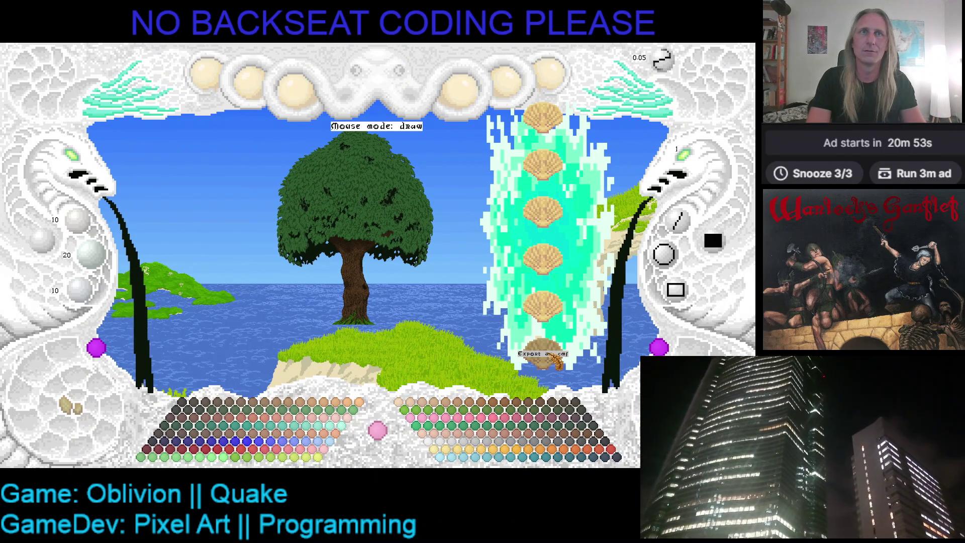
{"action": "left_click", "coordinate": [549, 86]}
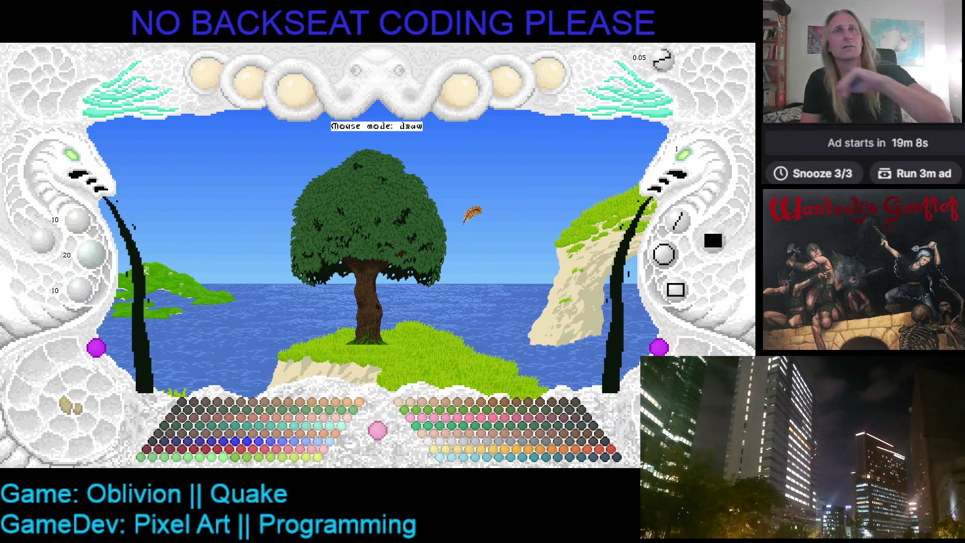
Save the seascape and pan the view left and down so the tree sits left of centre
{"action": "key", "text": "ctrl+s"}
{"action": "left_click_drag", "start_coordinate": [456, 230], "coordinate": [430, 235]}
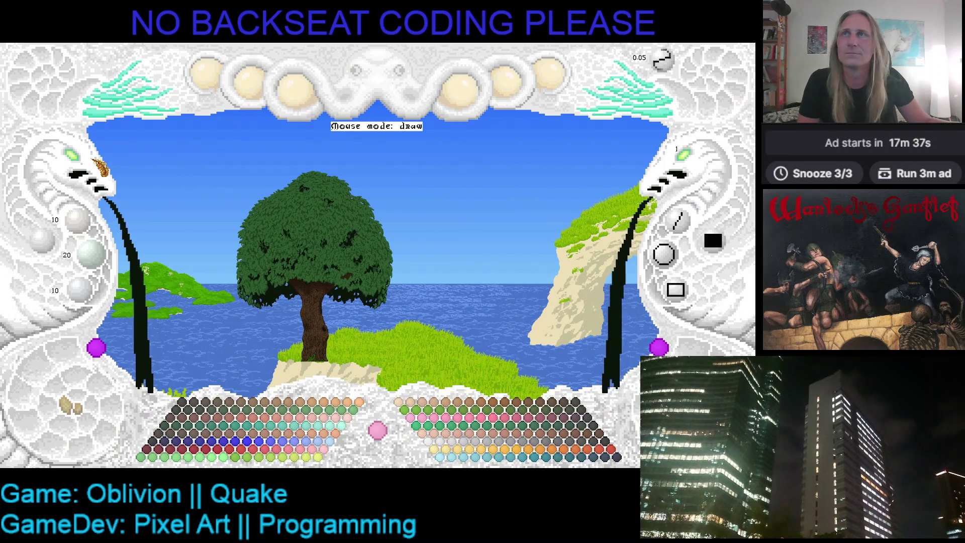
Zoom the canvas in on the tree to inspect the canopy's dark shadow clumps
{"action": "left_click", "coordinate": [80, 159]}
{"action": "left_click", "coordinate": [82, 160]}
{"action": "left_click", "coordinate": [81, 158]}
{"action": "left_click", "coordinate": [88, 164]}
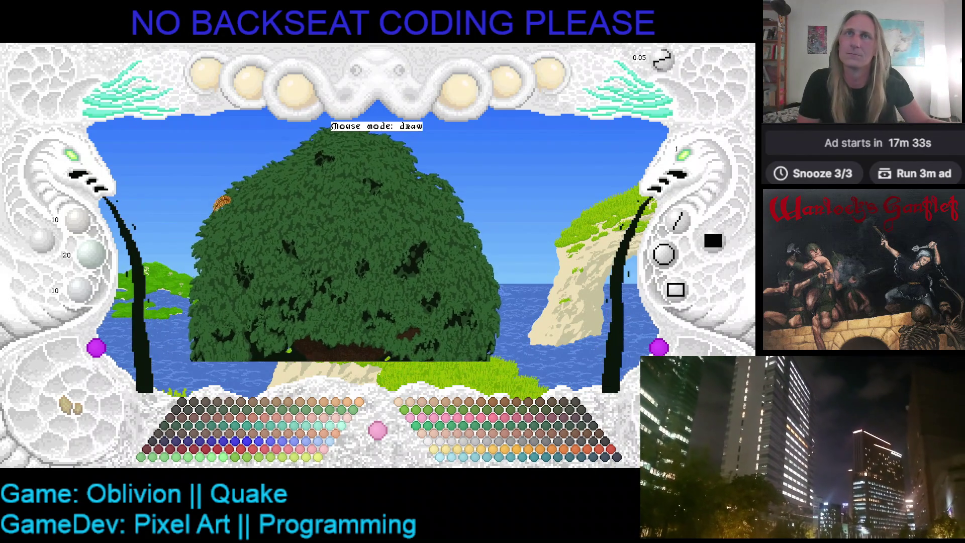
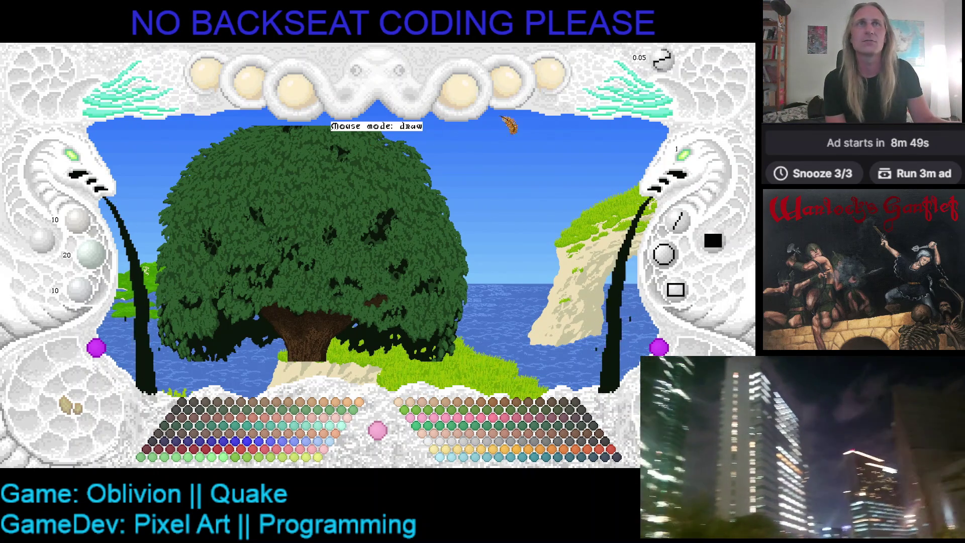
Load the YeShoppe palette project from the shell menu's Load Project list
{"action": "left_click", "coordinate": [547, 89]}
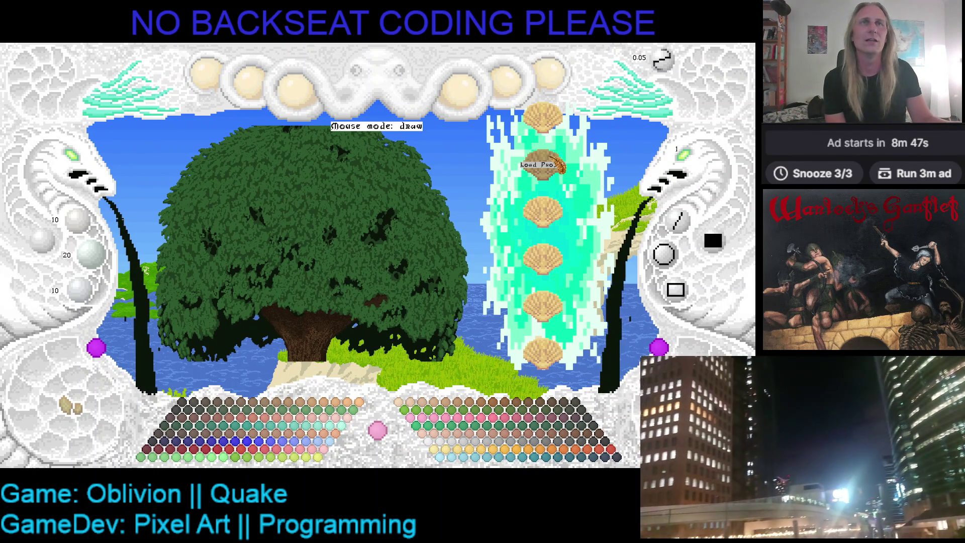
{"action": "left_click", "coordinate": [550, 162]}
{"action": "key", "text": "Up"}
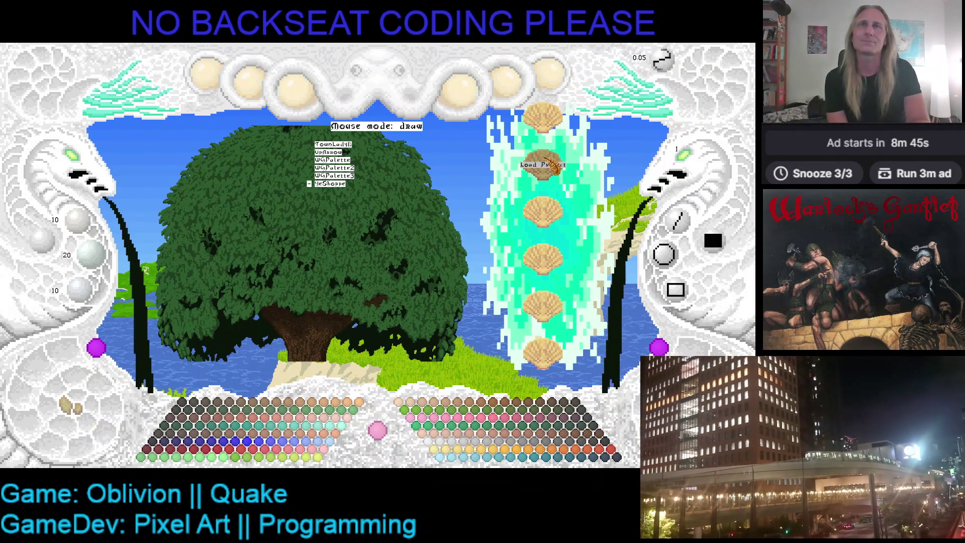
{"action": "key", "text": "Return"}
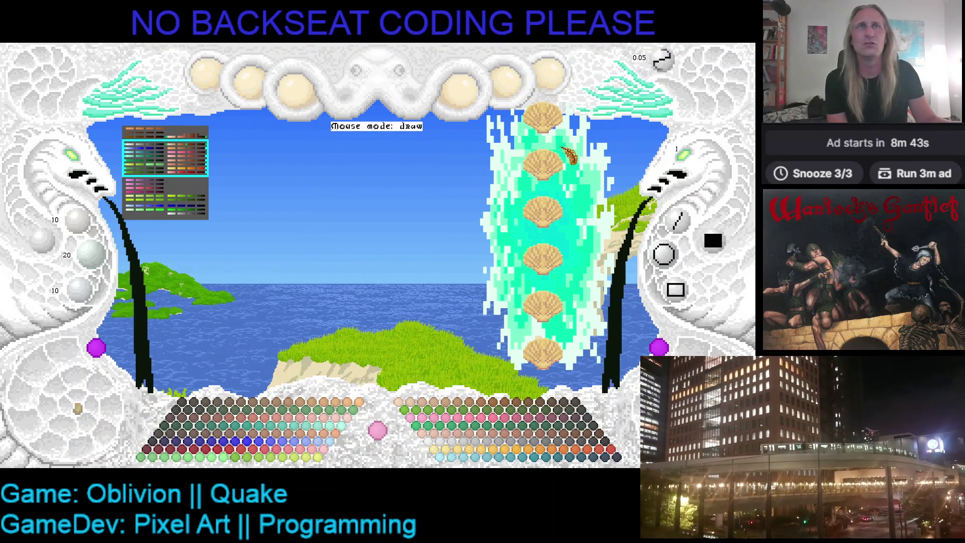
Zoom into the YeShoppe palette and pan it until the swatch rows sit centred on the canvas
{"action": "left_click", "coordinate": [244, 205]}
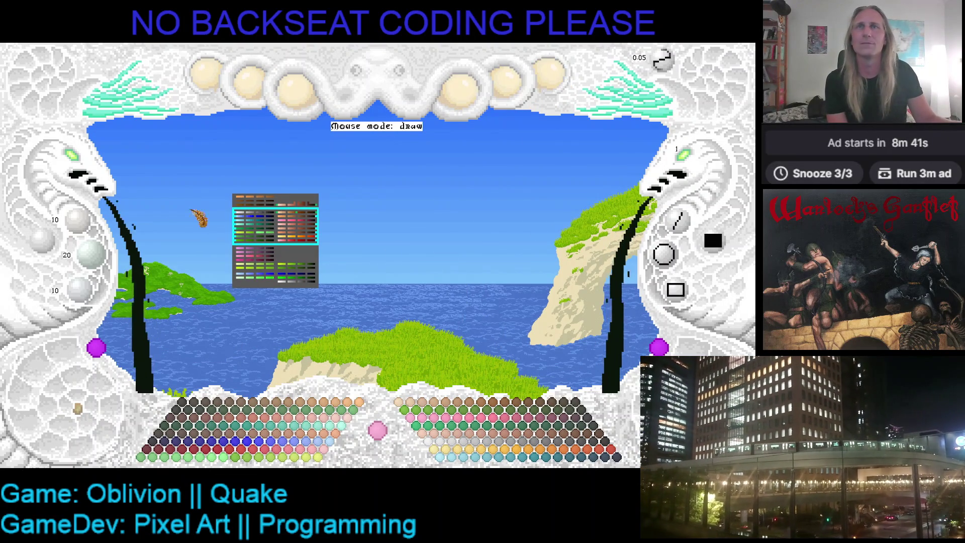
{"action": "scroll", "coordinate": [274, 217], "scroll_direction": "up", "scroll_amount": 3}
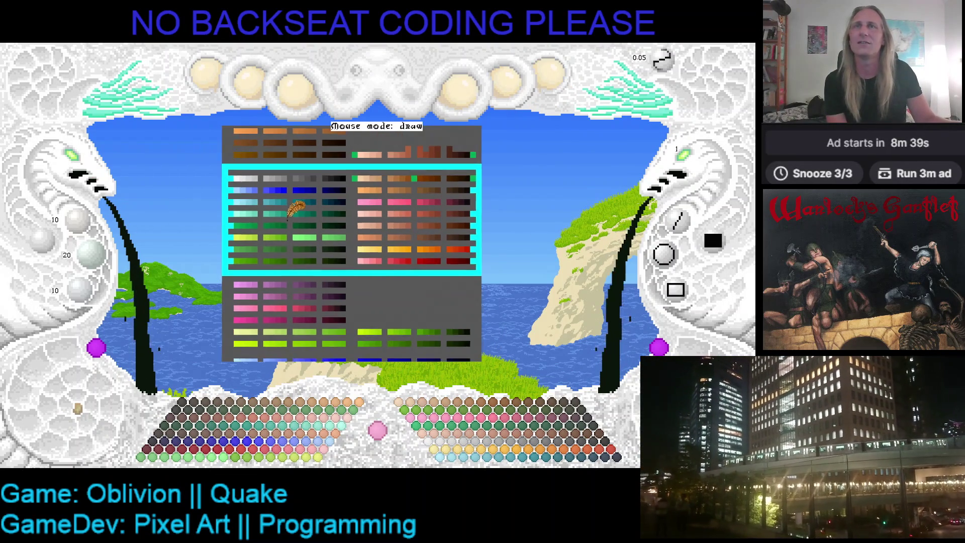
{"action": "scroll", "coordinate": [176, 166], "scroll_direction": "up", "scroll_amount": 1}
{"action": "left_click_drag", "start_coordinate": [176, 166], "coordinate": [226, 194]}
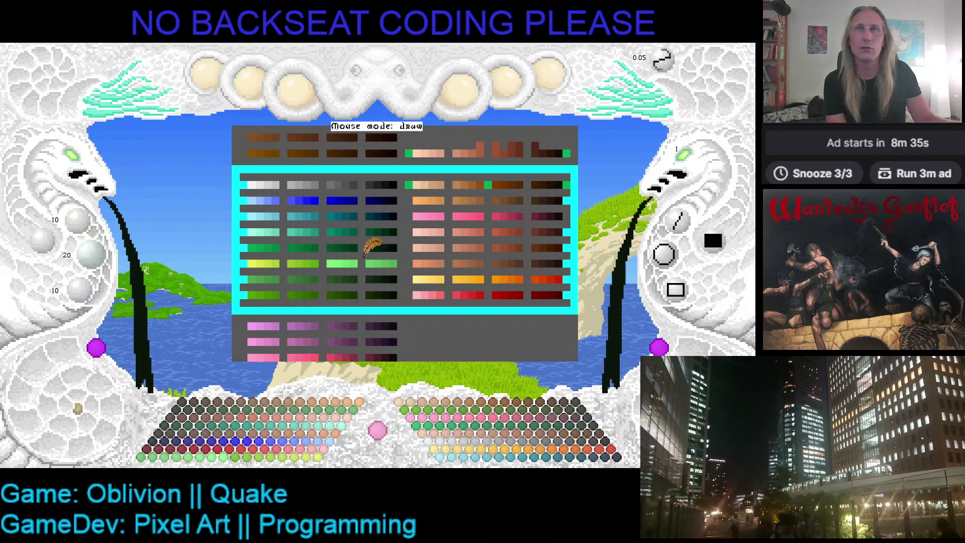
{"action": "mouse_move", "coordinate": [367, 239]}
{"action": "left_mouse_down"}
{"action": "mouse_move", "coordinate": [265, 236]}
{"action": "mouse_move", "coordinate": [441, 211]}
{"action": "mouse_move", "coordinate": [398, 194]}
{"action": "left_mouse_up"}
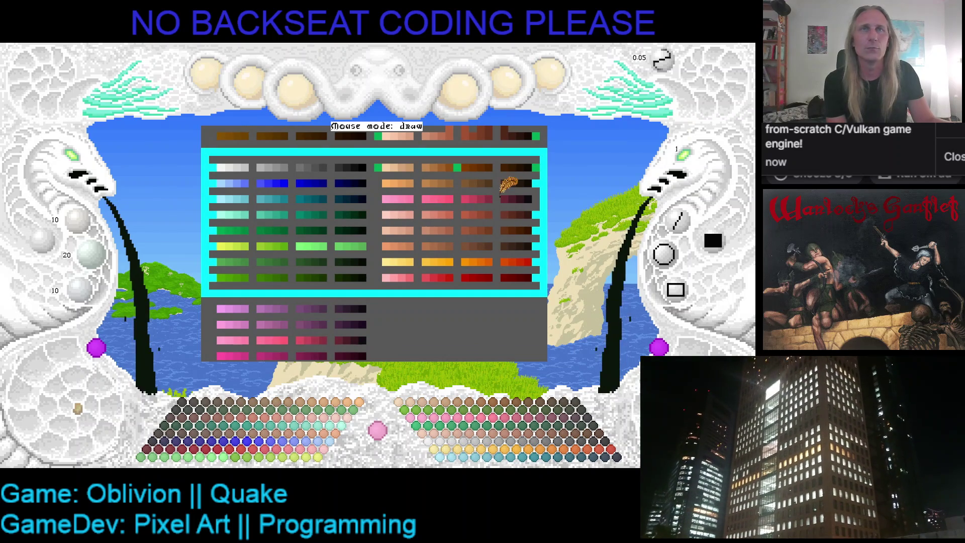
{"action": "mouse_move", "coordinate": [305, 262]}
{"action": "left_mouse_down"}
{"action": "mouse_move", "coordinate": [309, 187]}
{"action": "mouse_move", "coordinate": [312, 334]}
{"action": "mouse_move", "coordinate": [329, 278]}
{"action": "mouse_move", "coordinate": [330, 291]}
{"action": "left_mouse_up"}
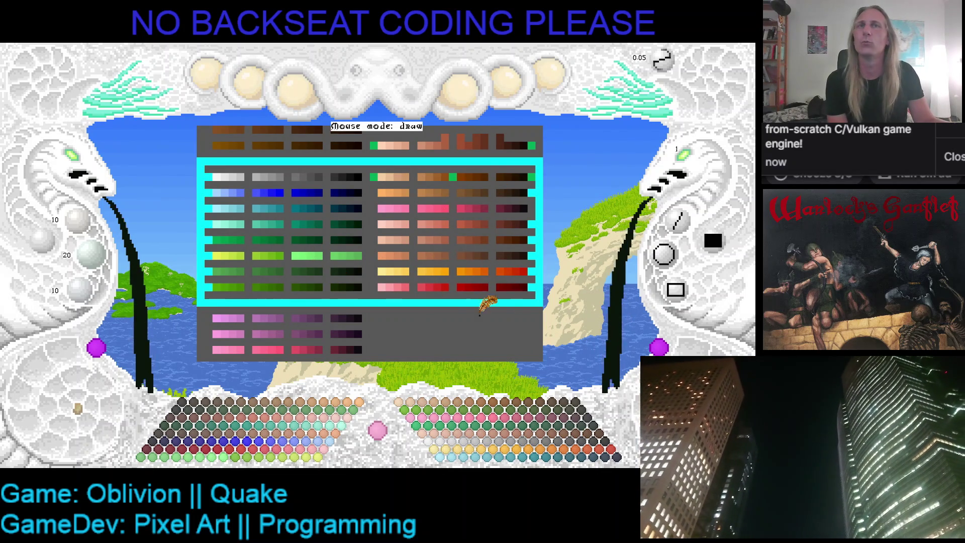
{"action": "mouse_move", "coordinate": [473, 272]}
{"action": "left_mouse_down"}
{"action": "mouse_move", "coordinate": [478, 244]}
{"action": "mouse_move", "coordinate": [442, 271]}
{"action": "mouse_move", "coordinate": [387, 260]}
{"action": "left_mouse_up"}
{"action": "left_click", "coordinate": [387, 257]}
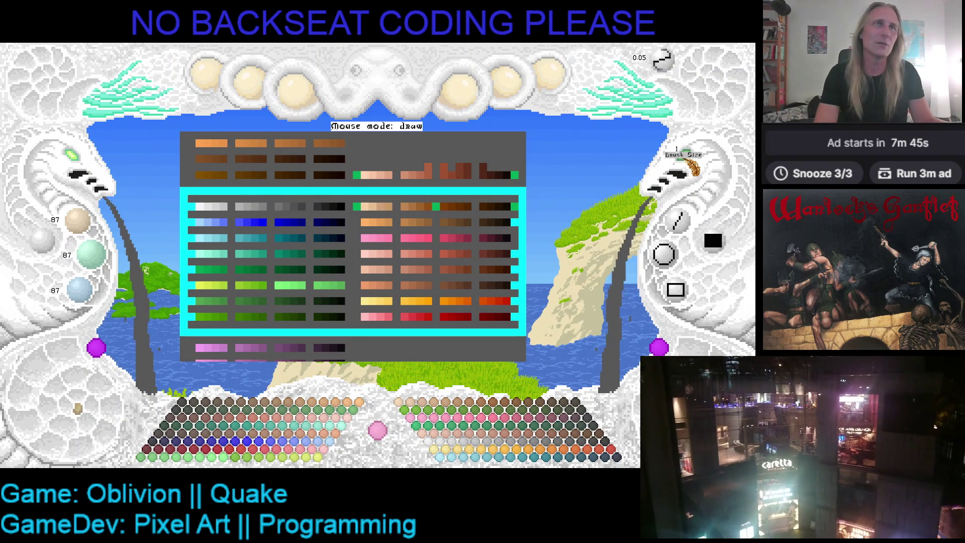
Zoom closer on the swatches and paint grey over the brown blocks and into the cyan bar
{"action": "left_click", "coordinate": [43, 240]}
{"action": "scroll", "coordinate": [83, 167], "scroll_direction": "up", "scroll_amount": 2}
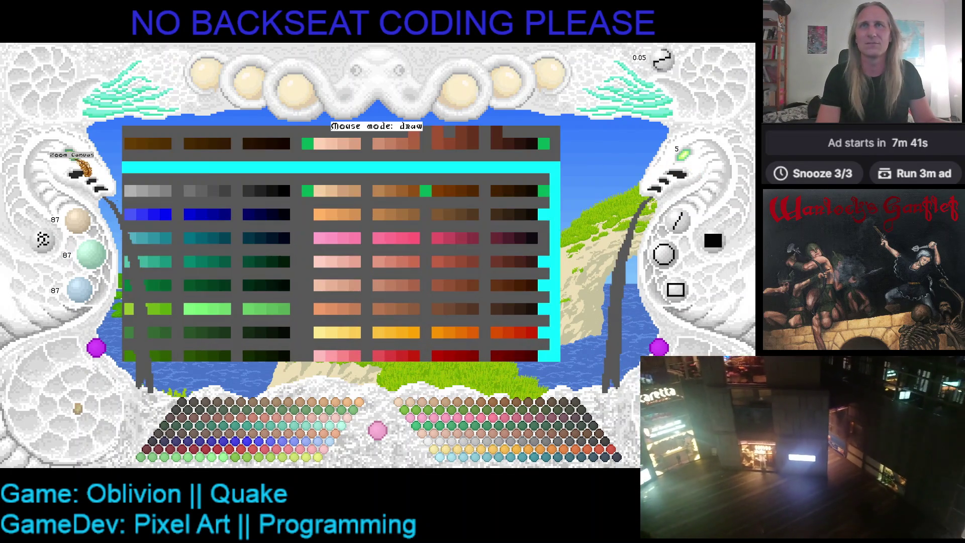
{"action": "left_click_drag", "start_coordinate": [389, 187], "coordinate": [478, 189]}
{"action": "left_click", "coordinate": [214, 221]}
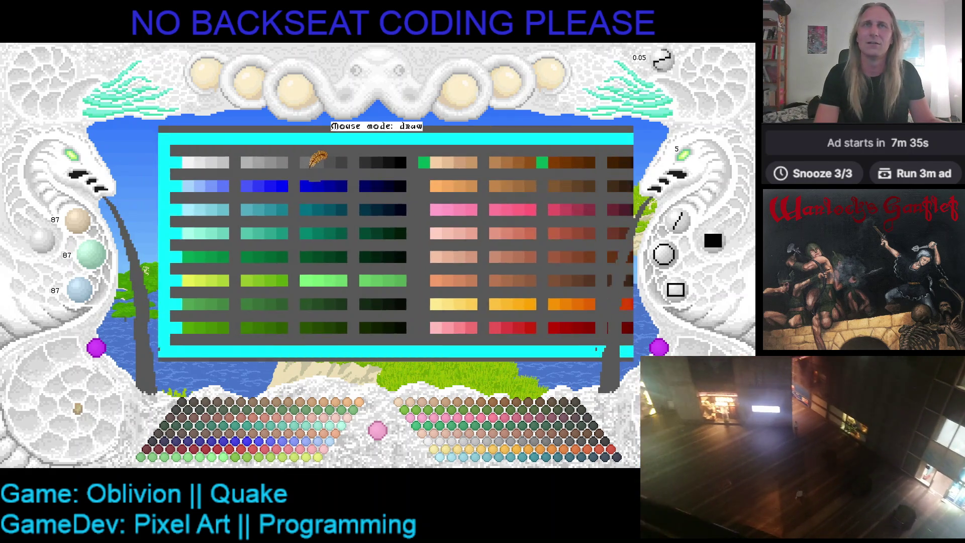
{"action": "mouse_move", "coordinate": [268, 164]}
{"action": "left_mouse_down"}
{"action": "mouse_move", "coordinate": [236, 186]}
{"action": "mouse_move", "coordinate": [238, 172]}
{"action": "left_mouse_up"}
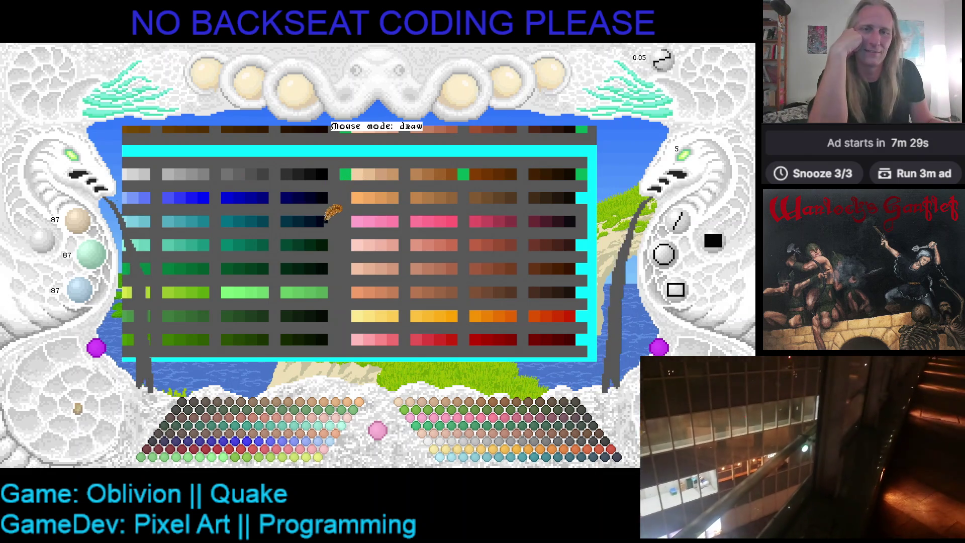
{"action": "left_click_drag", "start_coordinate": [334, 194], "coordinate": [351, 199]}
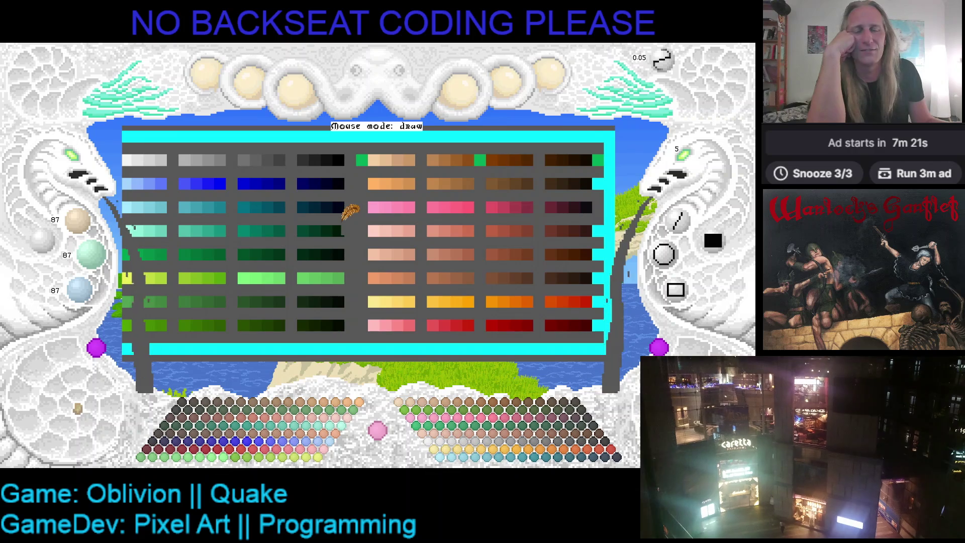
{"action": "scroll", "coordinate": [350, 214], "scroll_direction": "up", "scroll_amount": 2}
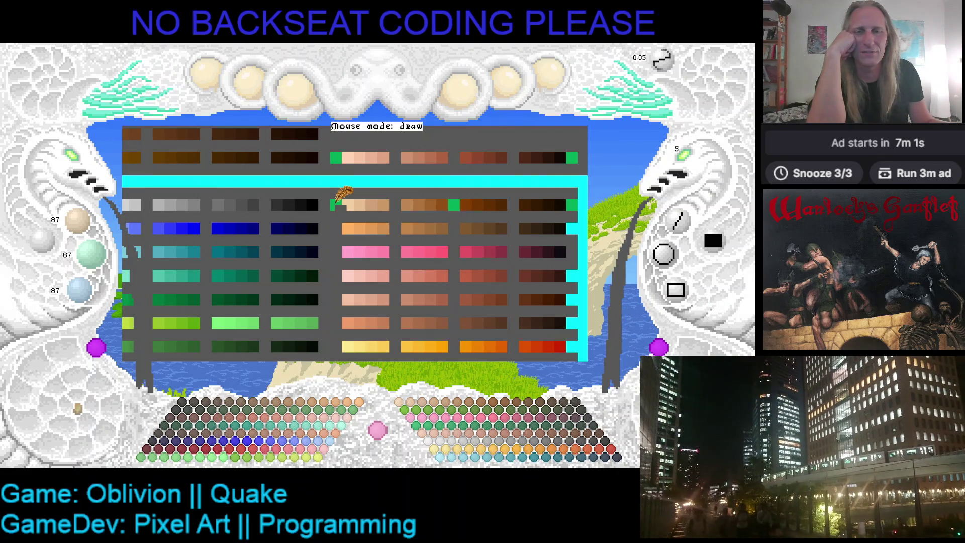
{"action": "mouse_move", "coordinate": [334, 205]}
{"action": "left_mouse_down"}
{"action": "mouse_move", "coordinate": [359, 193]}
{"action": "mouse_move", "coordinate": [347, 203]}
{"action": "left_mouse_up"}
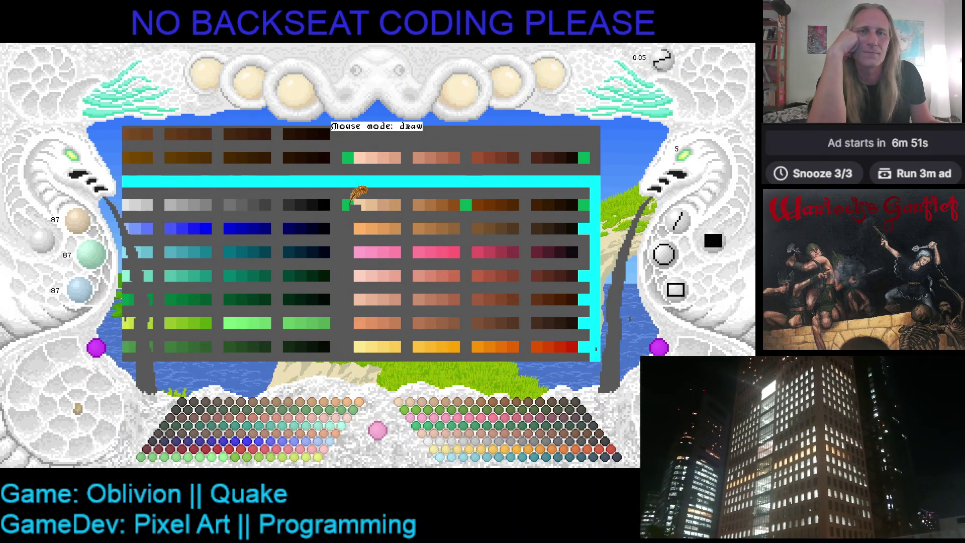
Quit Kaleidomancer and switch to the Google browser window, clearing the previous search
{"action": "left_click", "coordinate": [300, 98]}
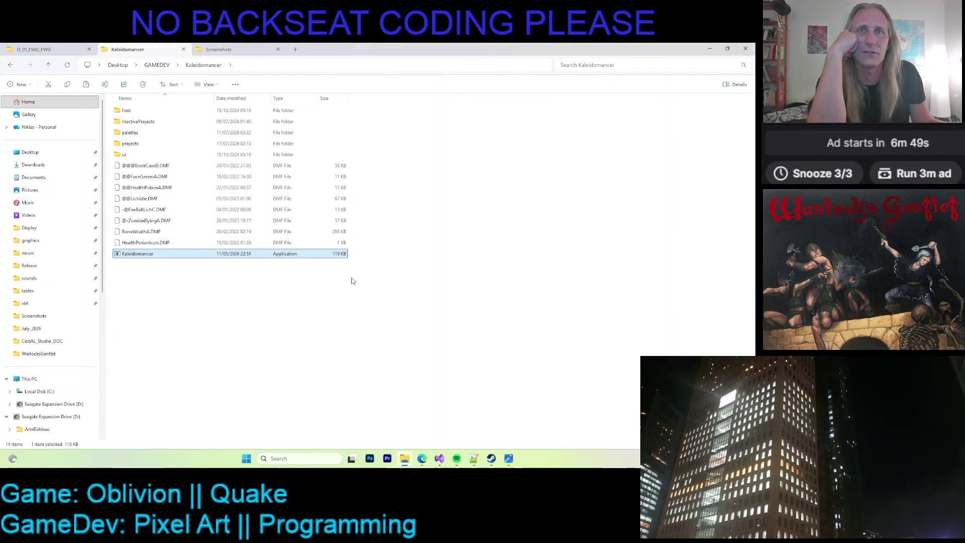
{"action": "mouse_move", "coordinate": [422, 456]}
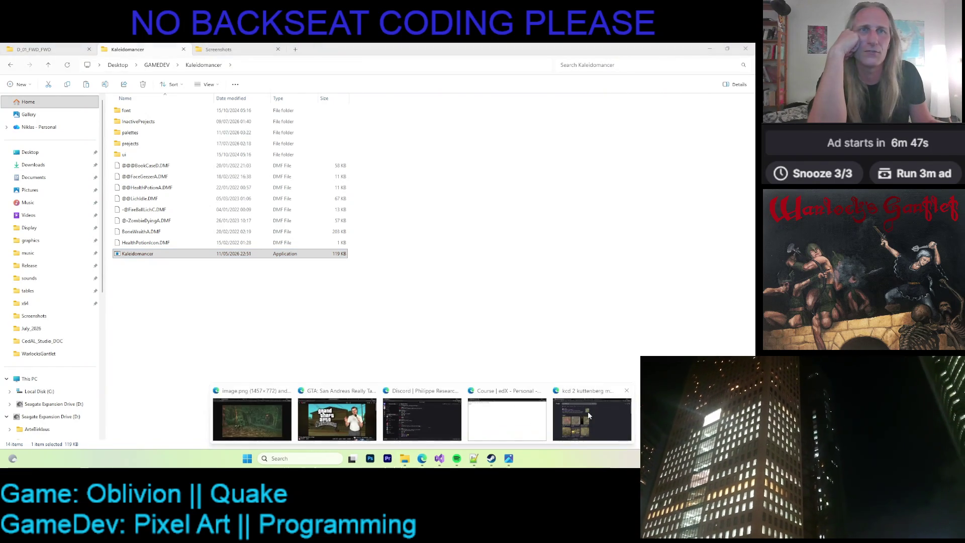
{"action": "left_click", "coordinate": [587, 411]}
{"action": "left_click", "coordinate": [360, 95]}
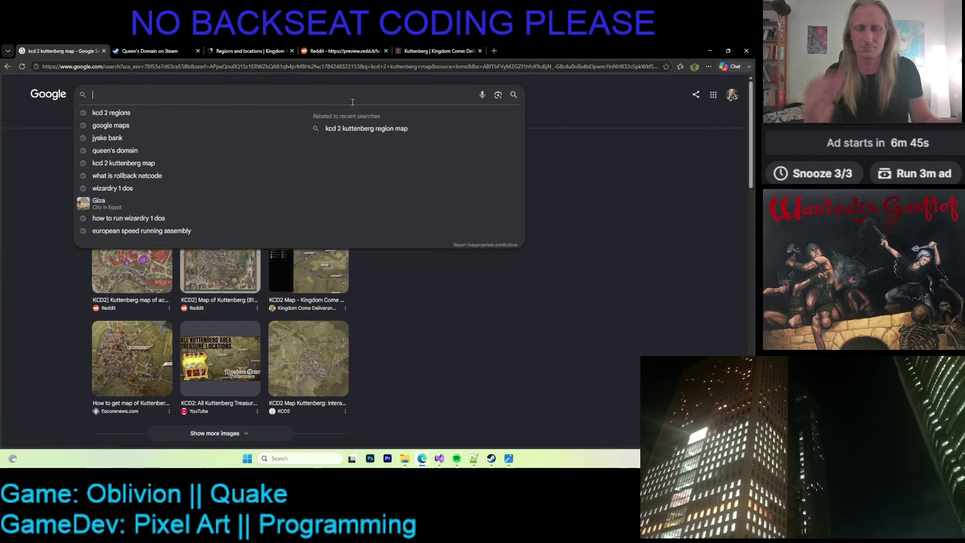
Search Google for 'swift bird' and switch to the Images results
{"action": "type", "text": "swift bird"}
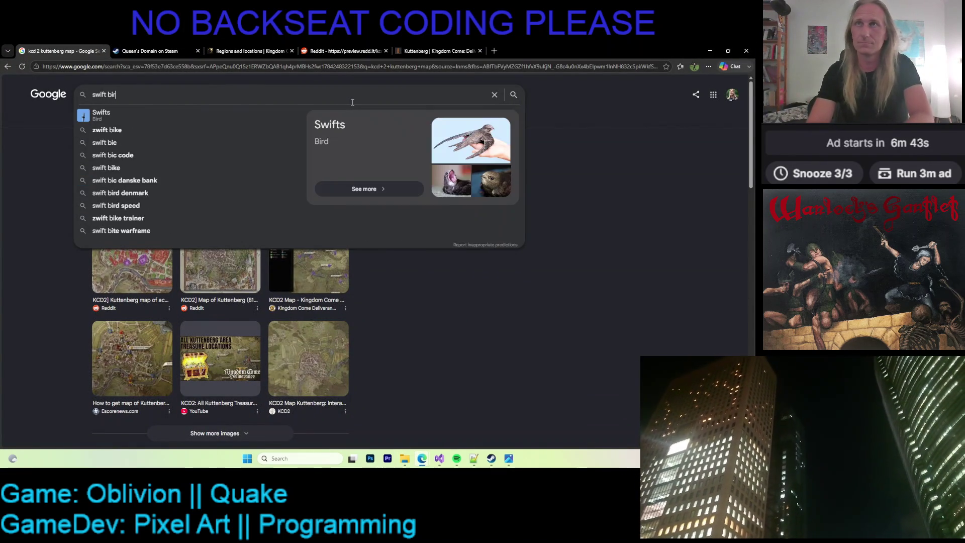
{"action": "key", "text": "Return"}
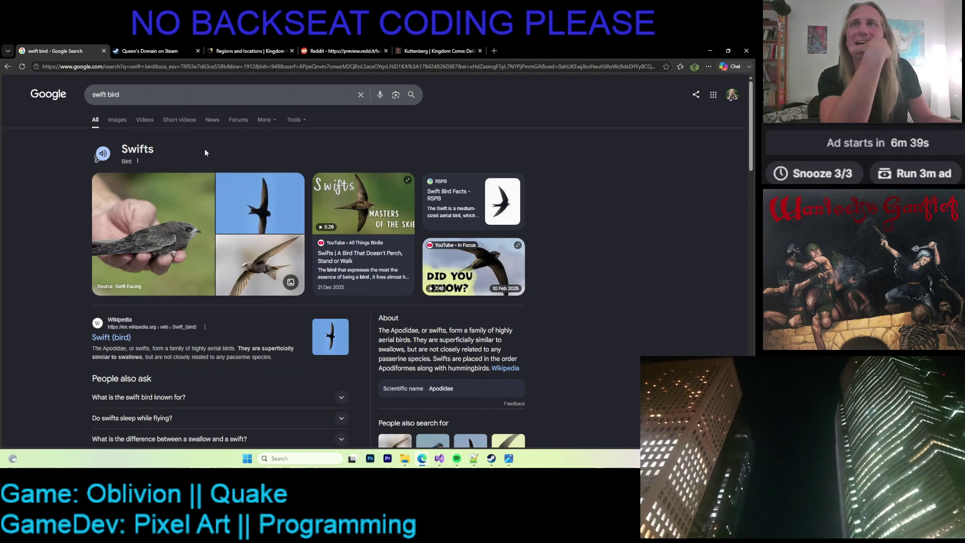
{"action": "left_click", "coordinate": [125, 121]}
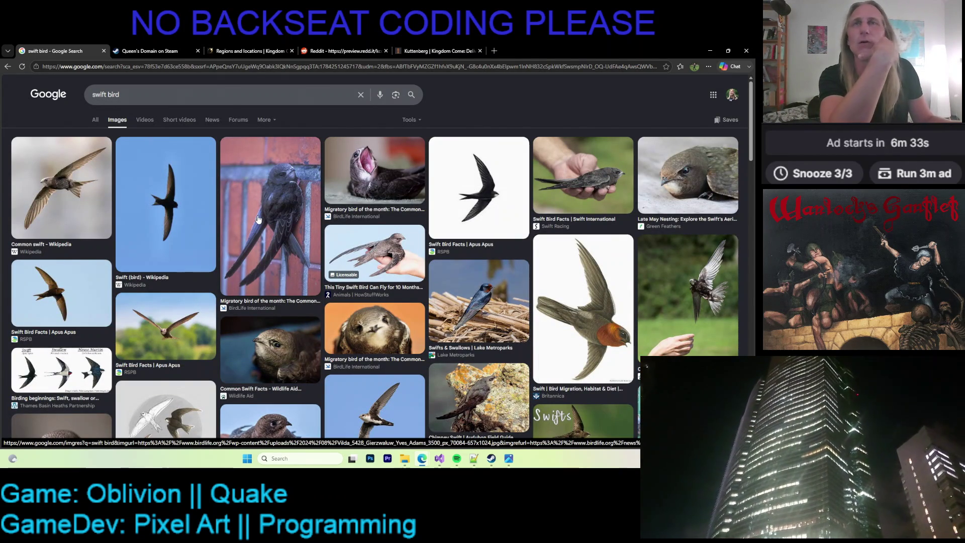
Preview the Wikipedia, hand-held and brick-wall swift photos, then step to the open-beak swift
{"action": "left_click", "coordinate": [60, 186]}
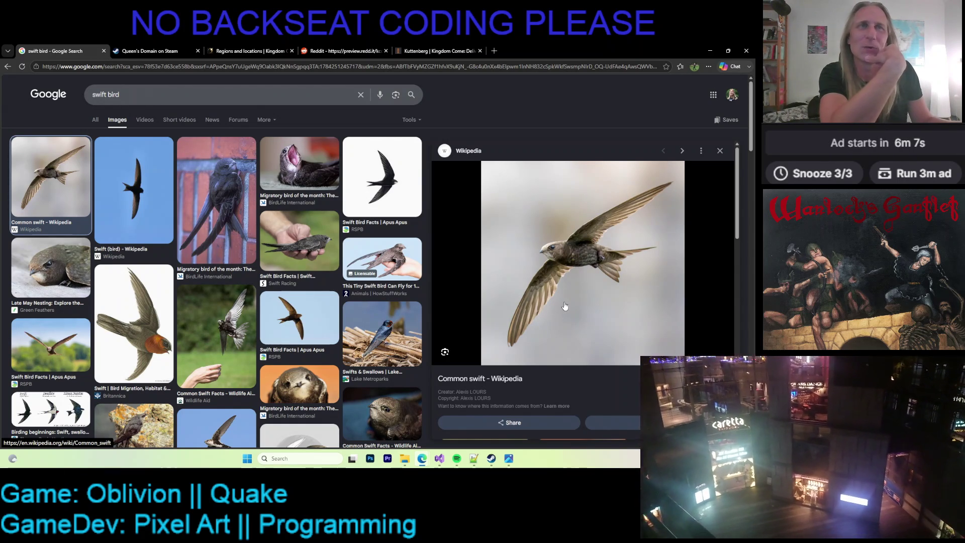
{"action": "left_click", "coordinate": [300, 240]}
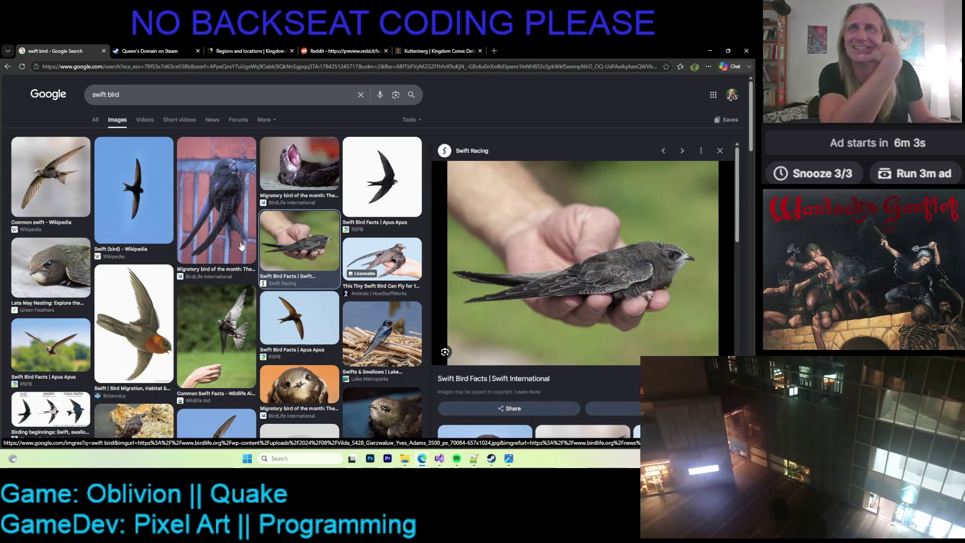
{"action": "left_click", "coordinate": [232, 219]}
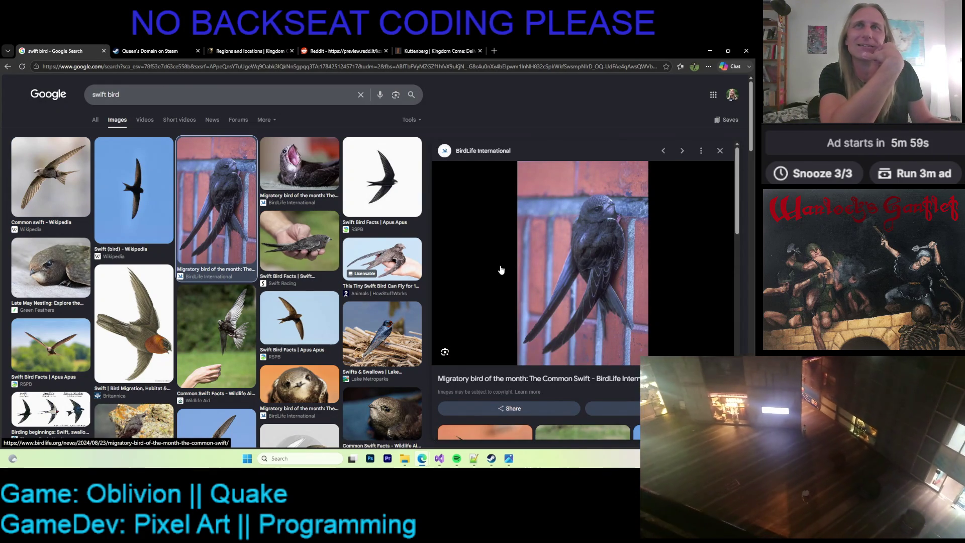
{"action": "key", "text": "Right"}
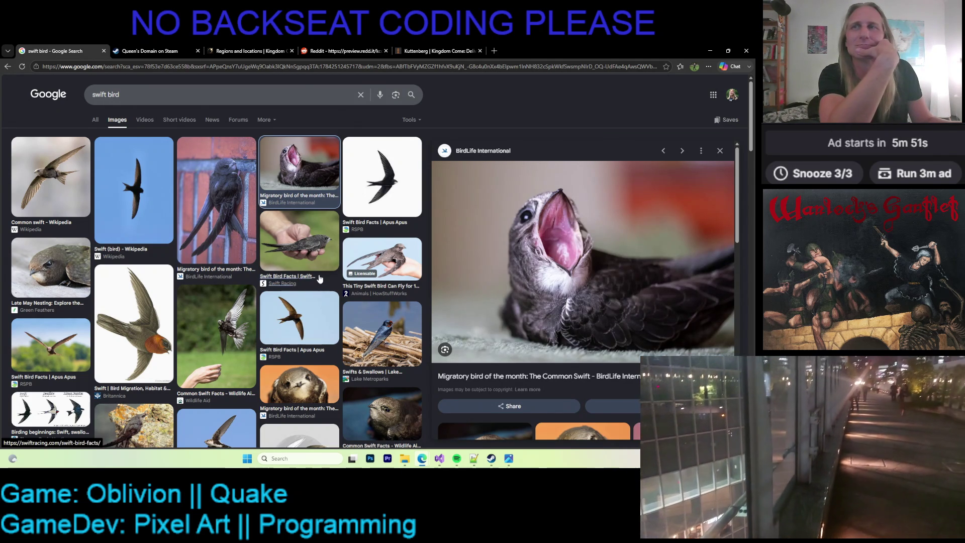
{"action": "scroll", "coordinate": [320, 278], "scroll_direction": "down", "scroll_amount": 3}
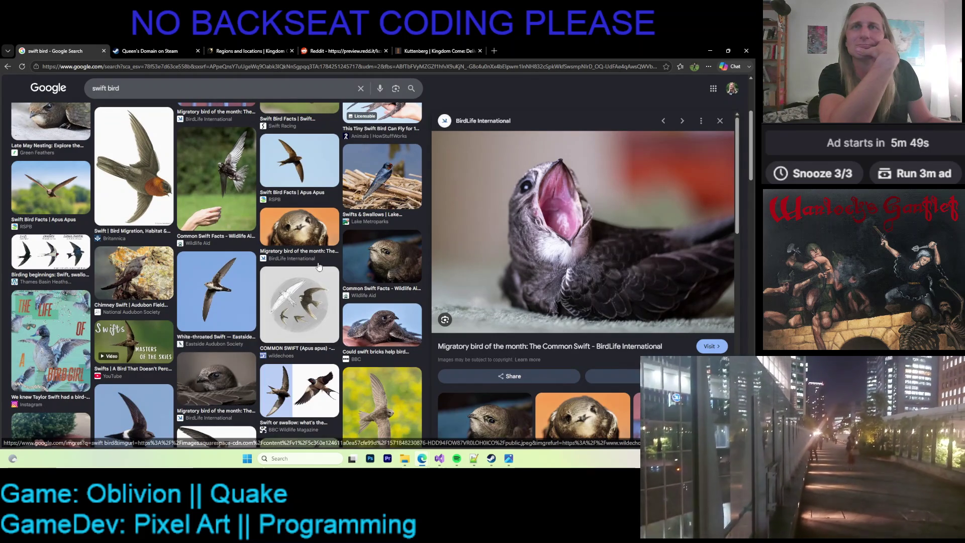
{"action": "scroll", "coordinate": [319, 266], "scroll_direction": "down", "scroll_amount": 3}
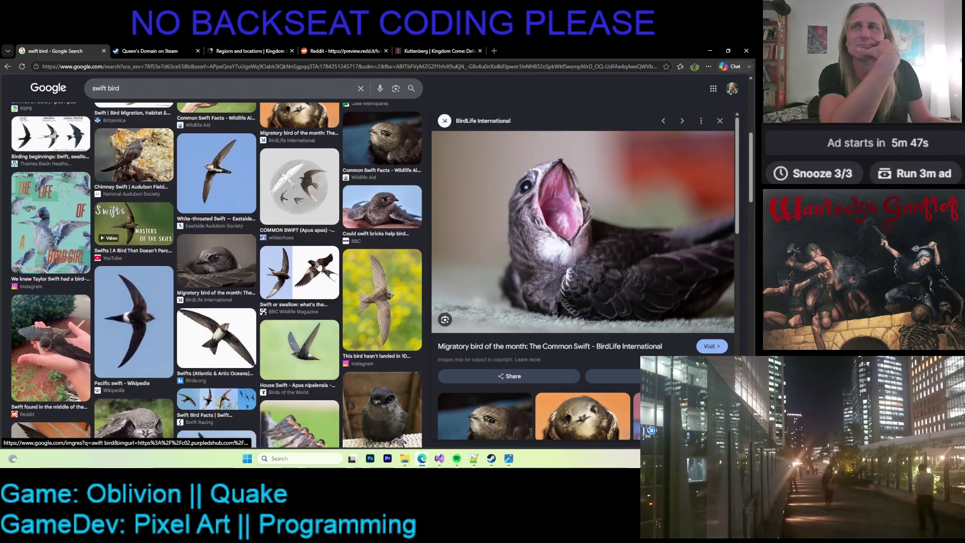